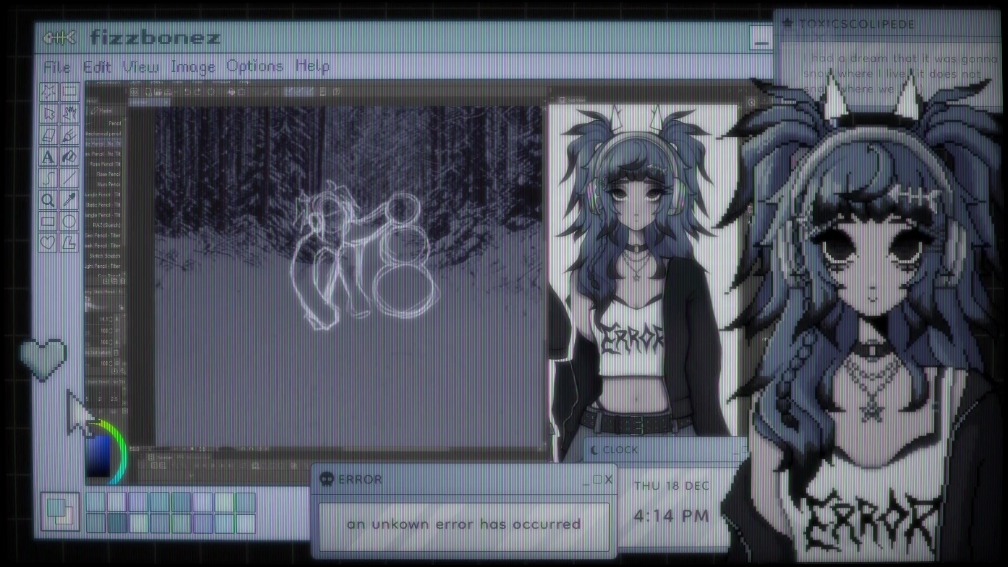
Zoom out to frame the figure, sketch a stroke on its lower leg, and switch to the Eraser
key("ctrl+minus")
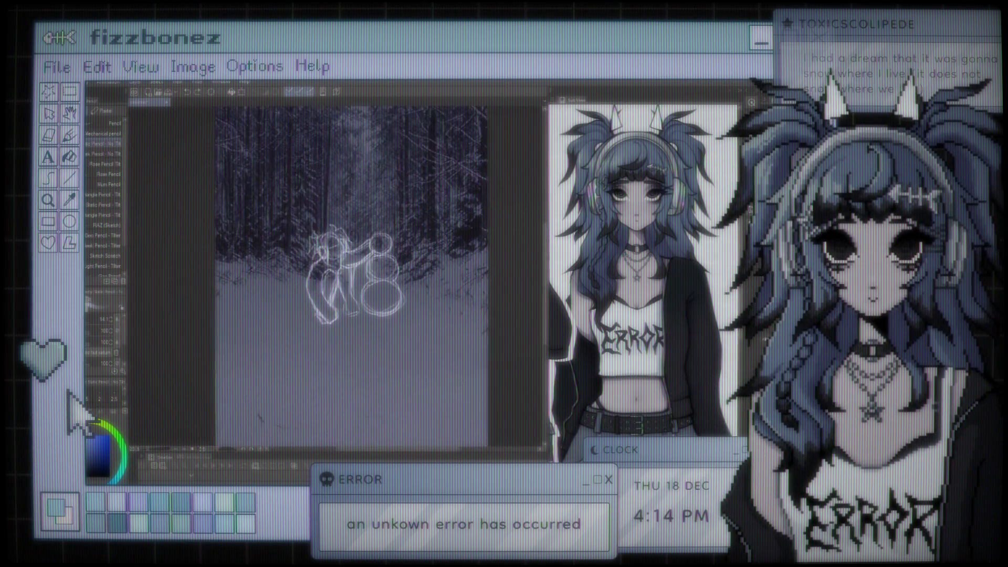
scroll(372, 274, "up", 3)
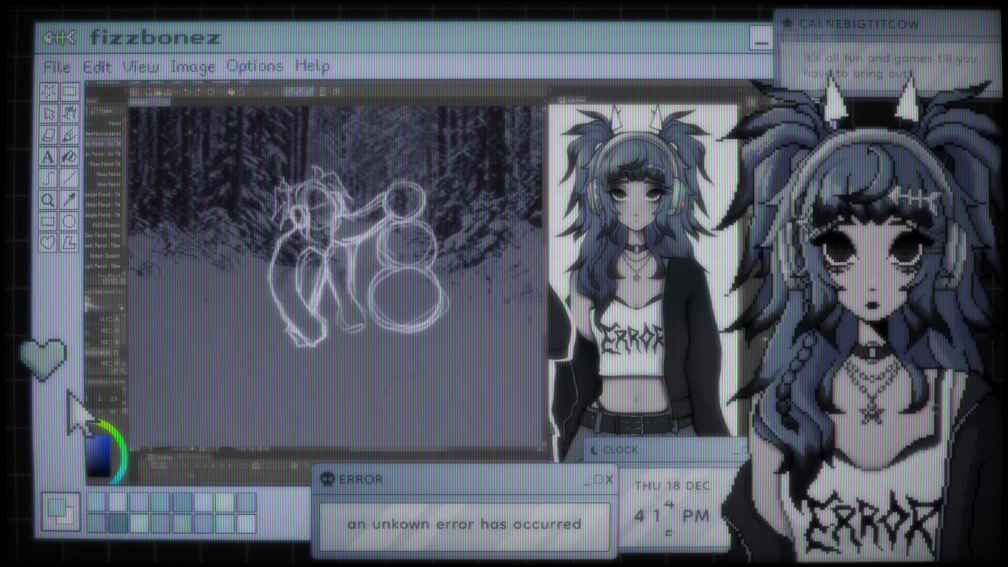
scroll(334, 185, "down", 3)
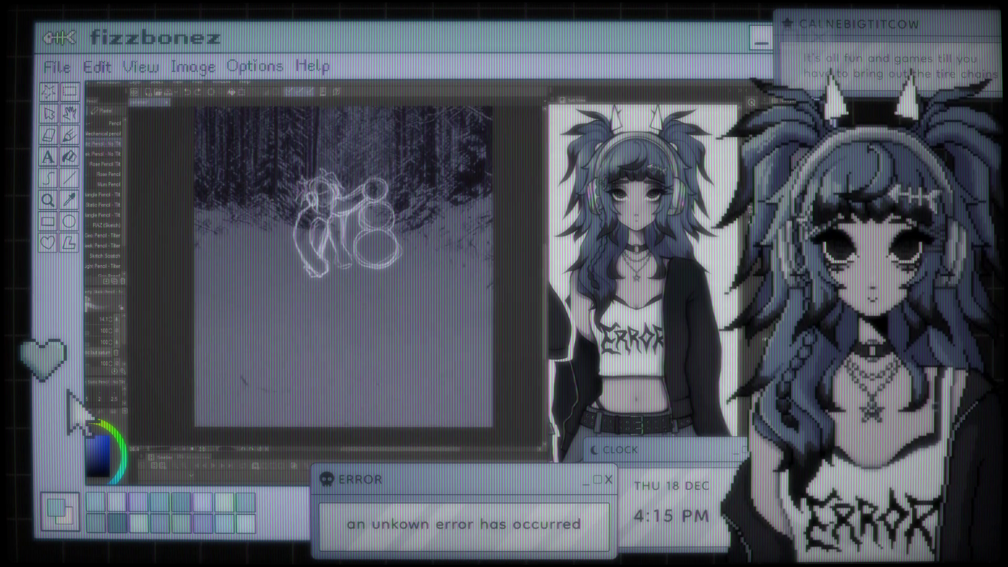
scroll(336, 263, "up", 3)
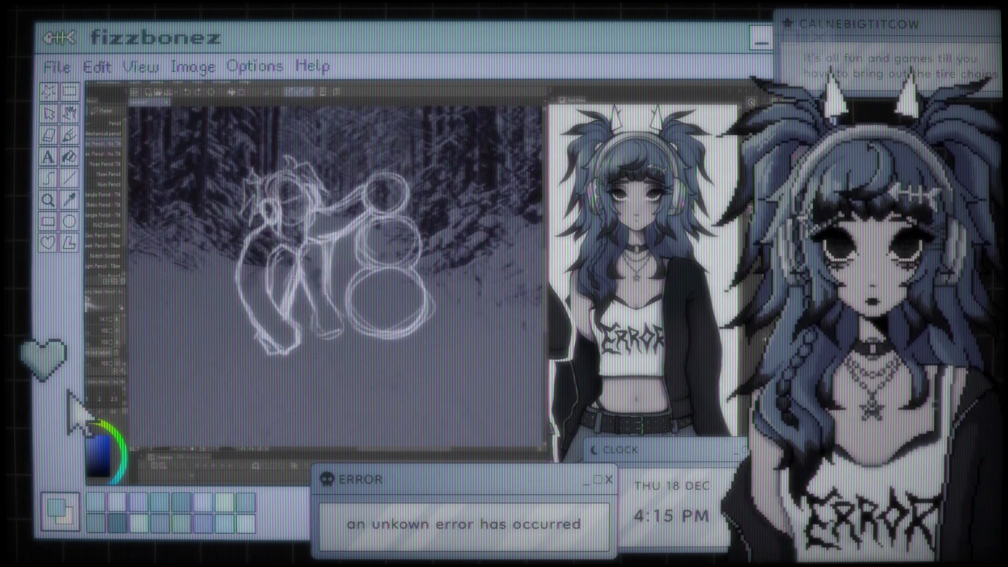
scroll(331, 298, "up", 2)
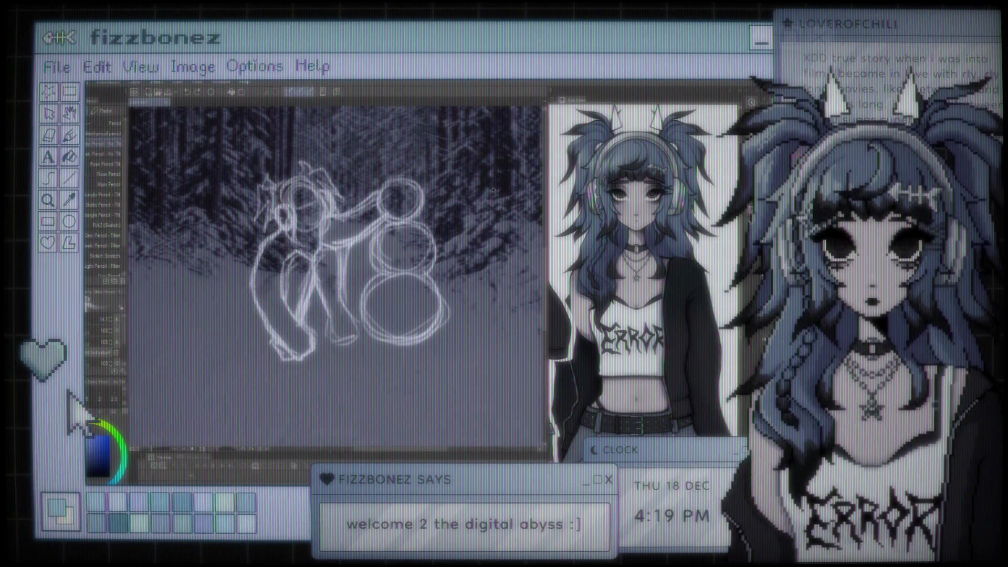
scroll(492, 190, "down", 4)
scroll(368, 261, "up", 1)
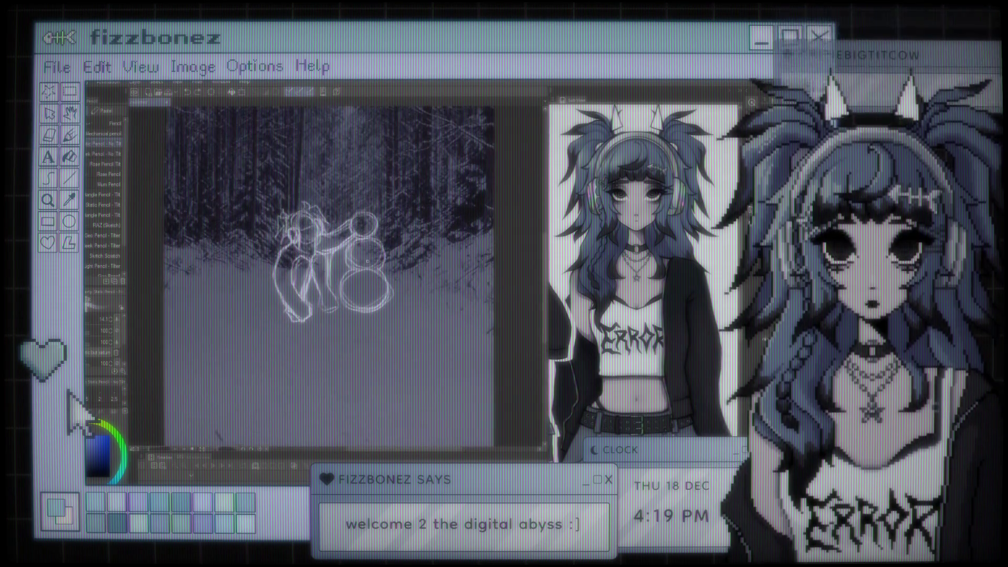
scroll(368, 261, "down", 2)
scroll(367, 261, "up", 4)
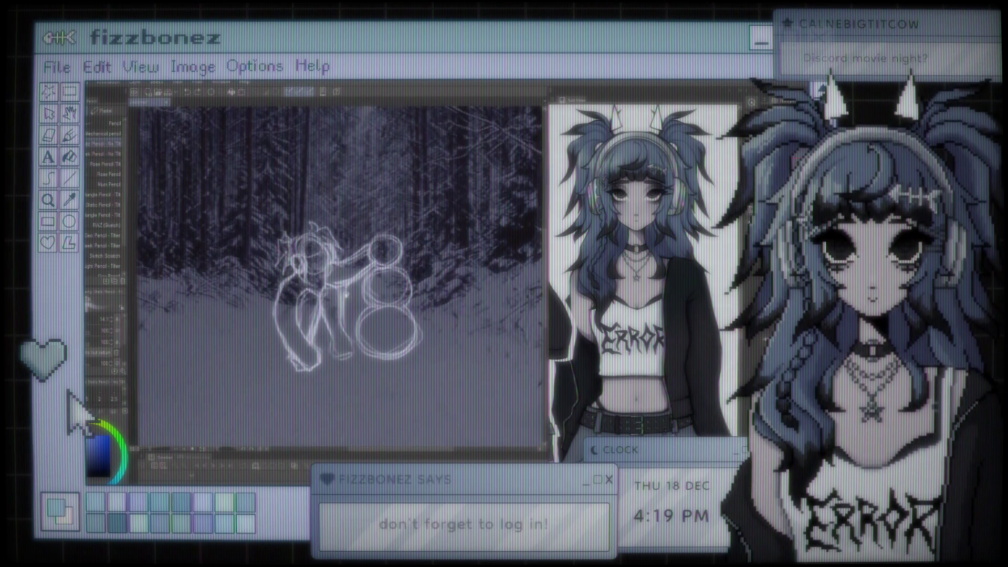
scroll(347, 295, "down", 2)
scroll(341, 315, "up", 2)
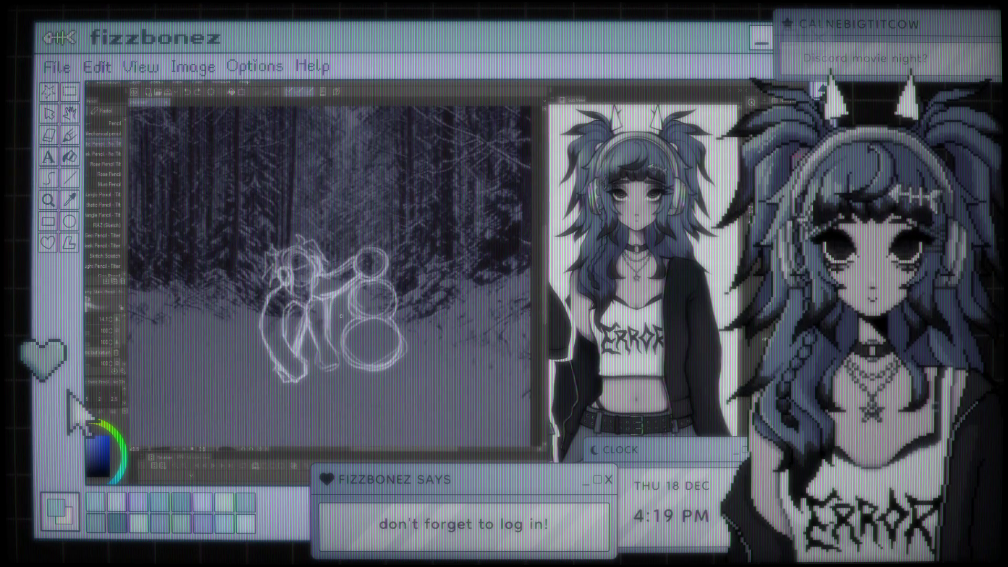
scroll(342, 315, "up", 2)
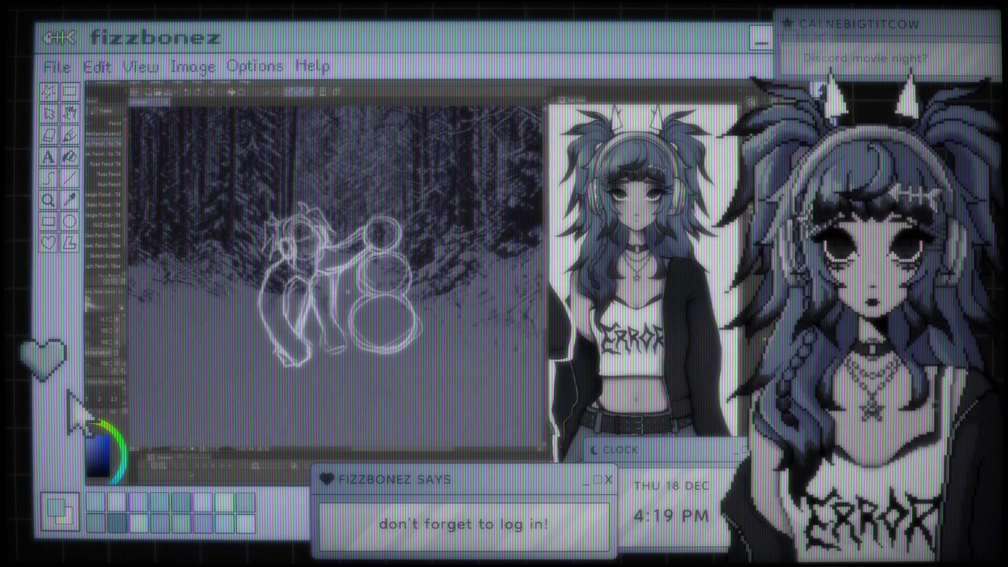
scroll(348, 291, "up", 1)
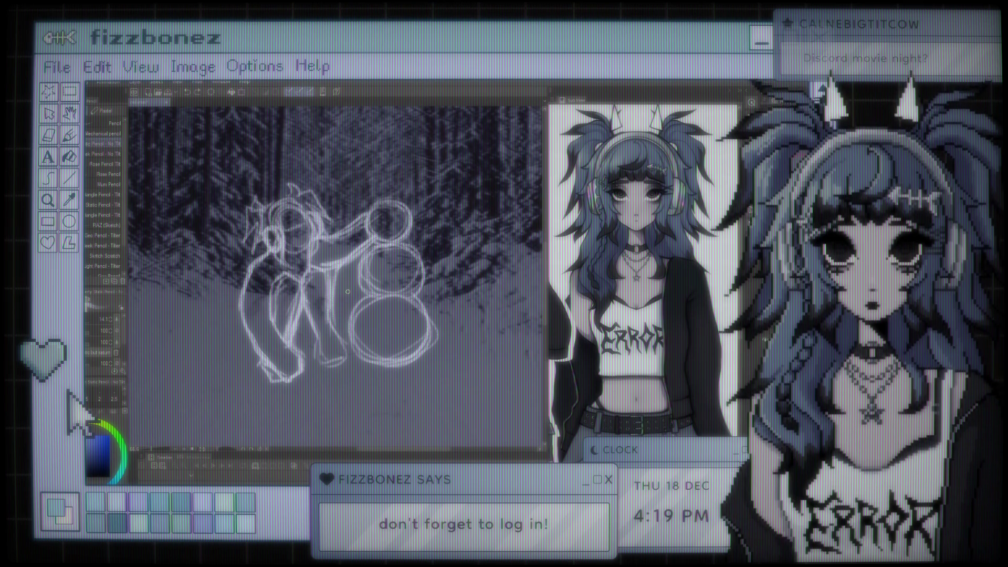
scroll(348, 291, "down", 1)
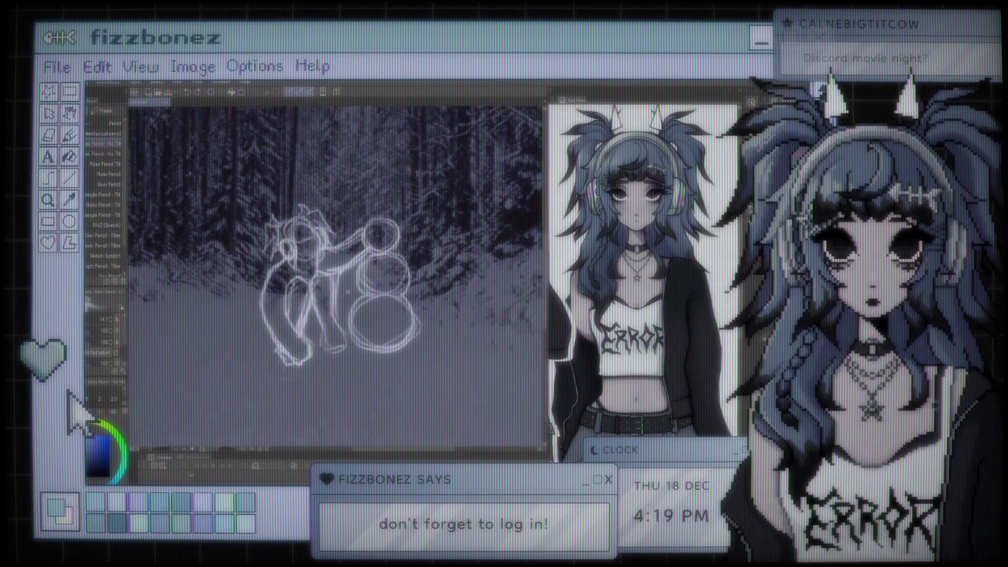
scroll(348, 292, "up", 1)
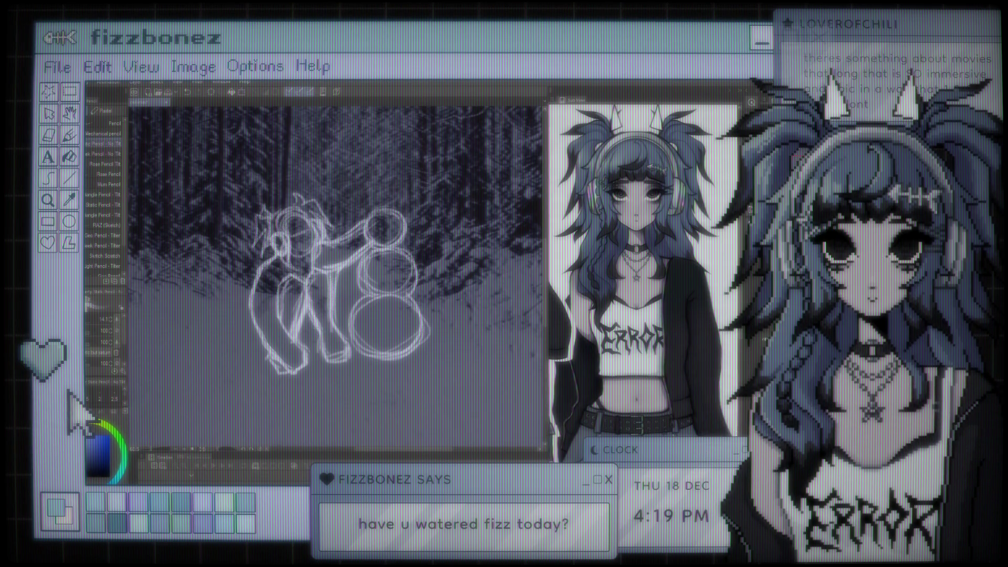
left_click_drag(315, 334, 334, 328)
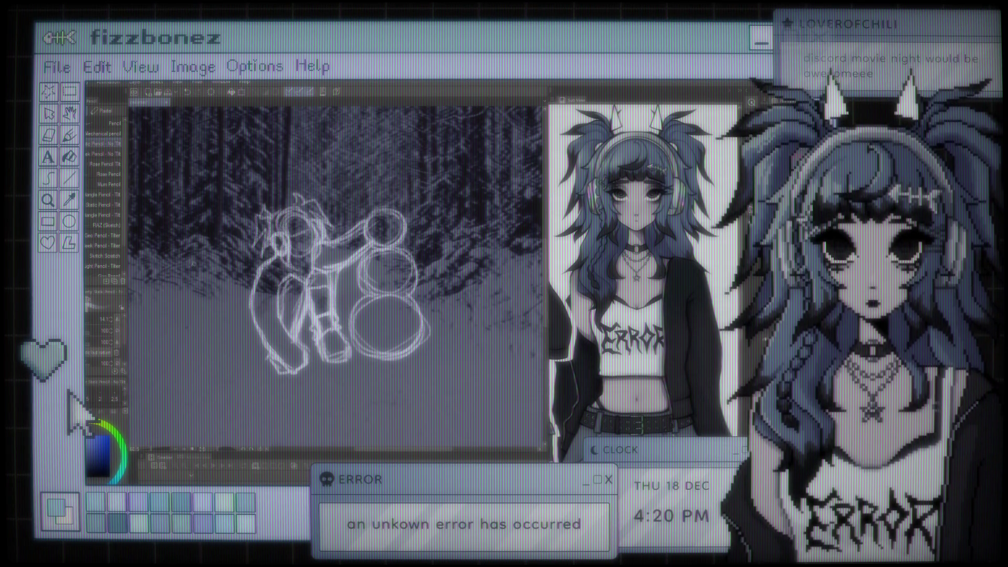
key("e")
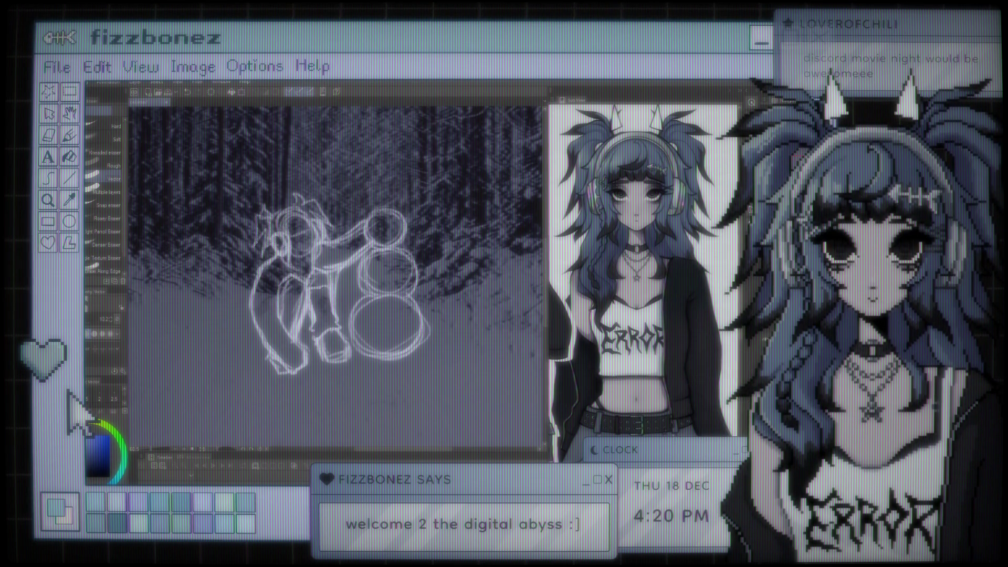
key("p")
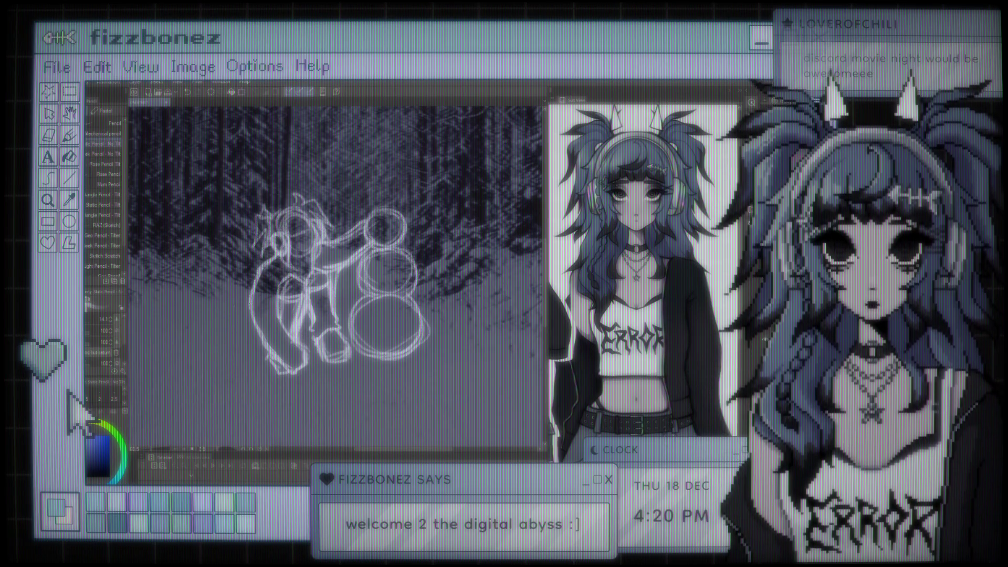
key("e")
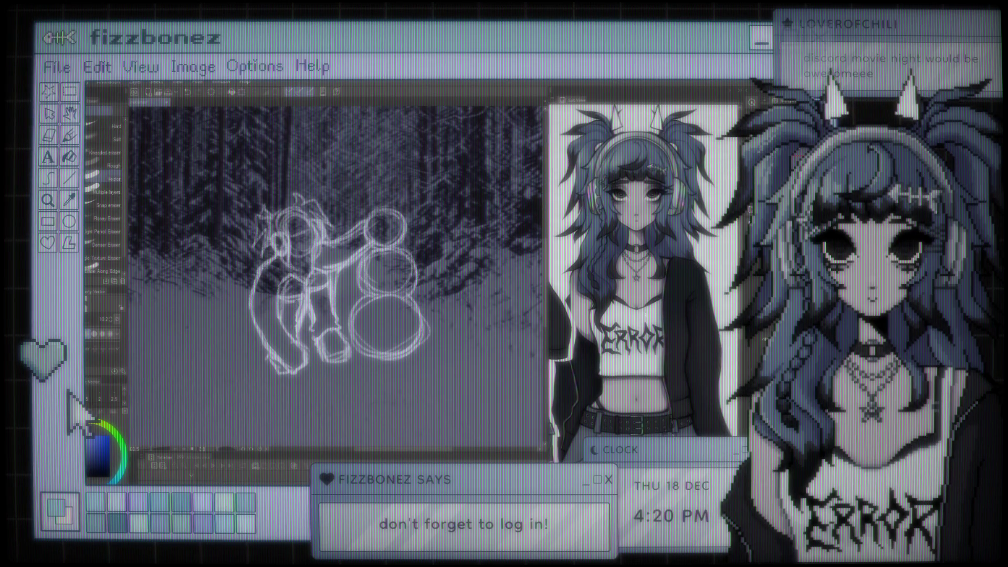
scroll(336, 278, "up", 3)
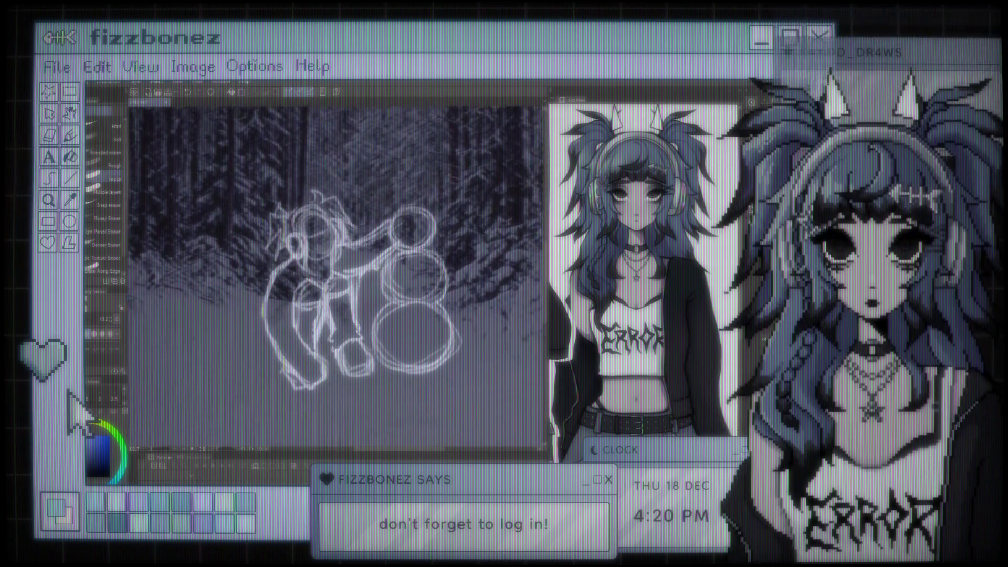
scroll(336, 258, "up", 2)
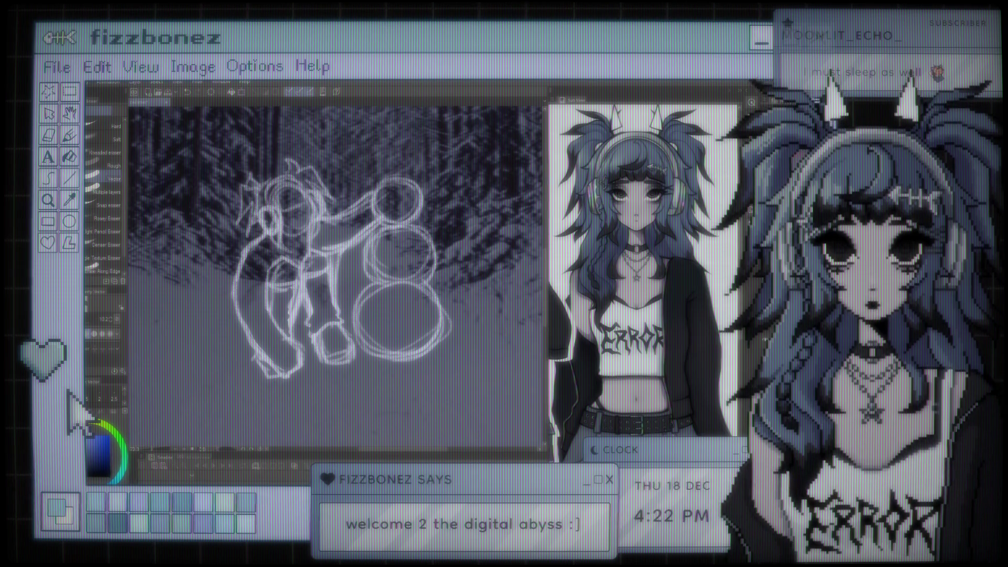
key("ctrl+0")
scroll(357, 126, "up", 3)
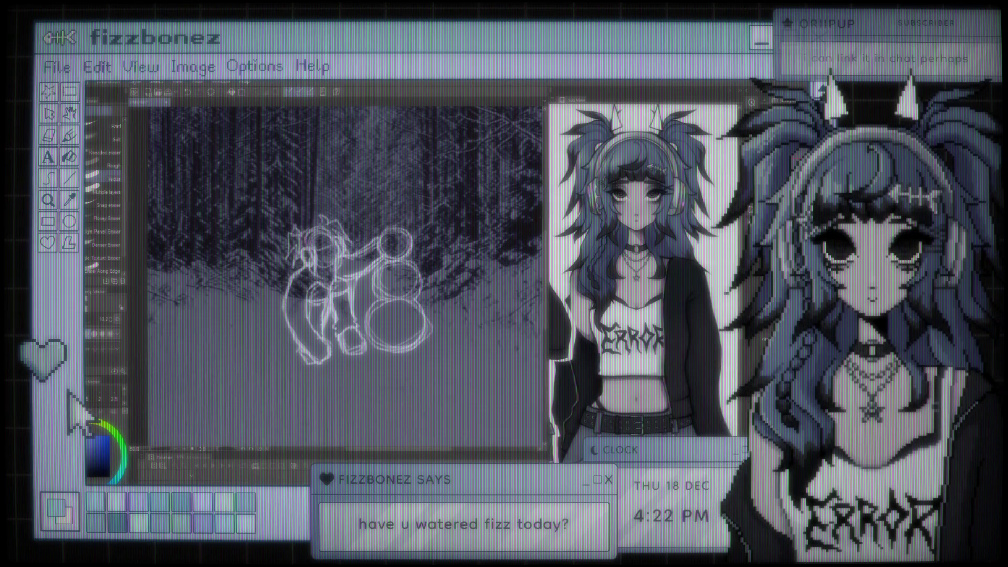
scroll(327, 294, "up", 2)
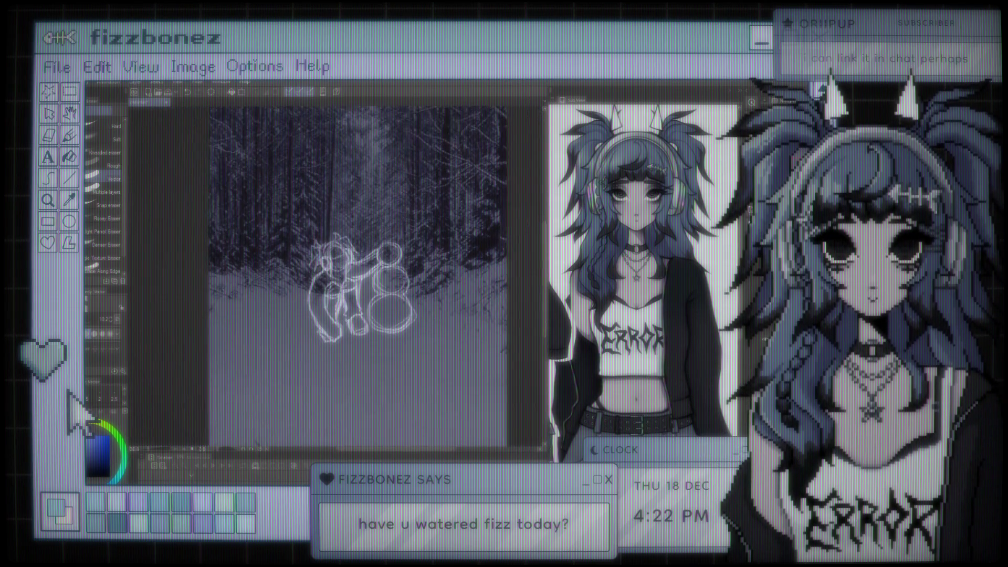
Zoom in on the other illustration of two characters beside the couple-at-a-table sketch
scroll(420, 289, "up", 1)
scroll(420, 288, "up", 2)
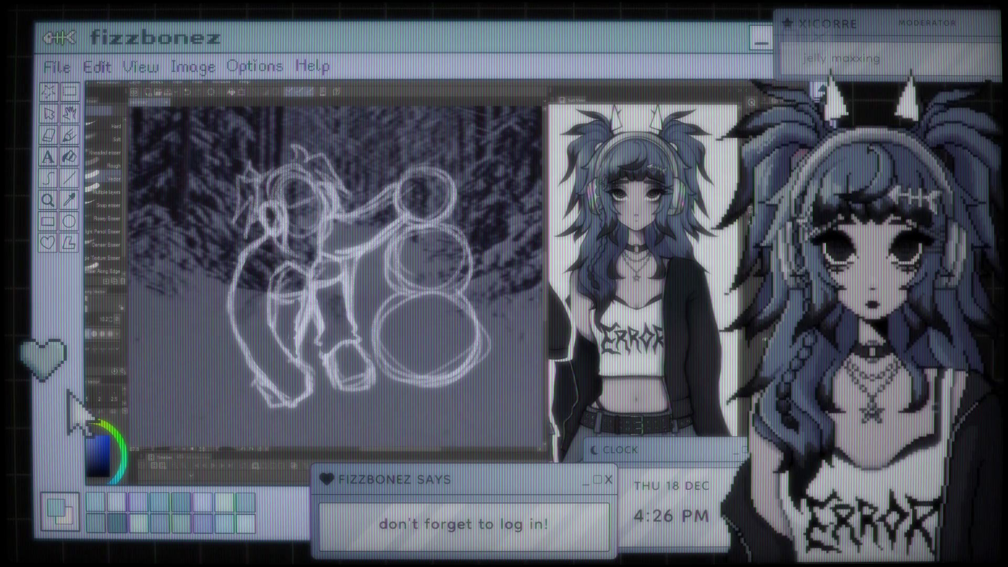
Adjust the zoom on the snowman-and-figure sketch canvas
scroll(269, 270, "down", 2)
scroll(336, 278, "up", 2)
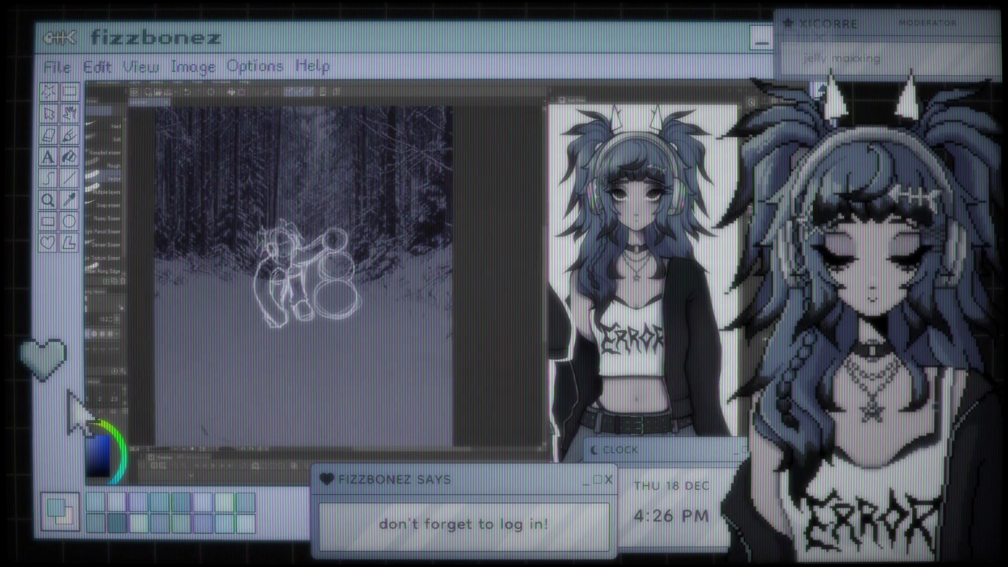
scroll(303, 254, "down", 2)
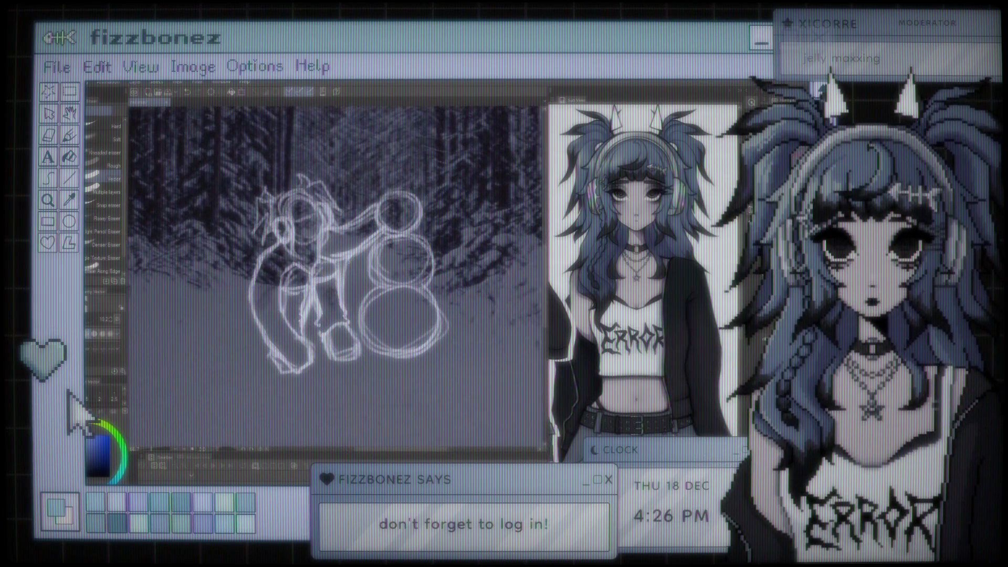
scroll(396, 237, "up", 2)
scroll(388, 249, "up", 2)
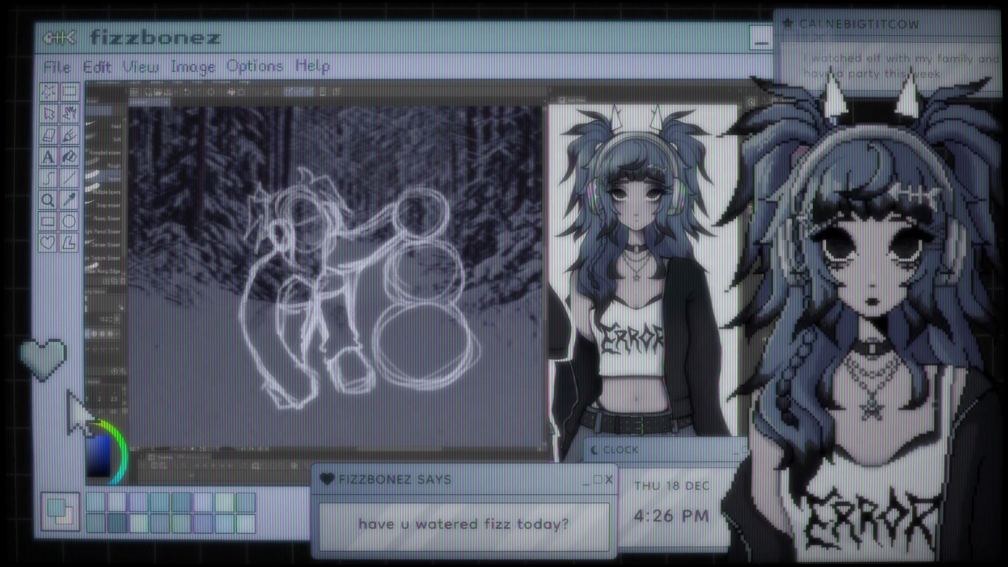
scroll(375, 193, "down", 5)
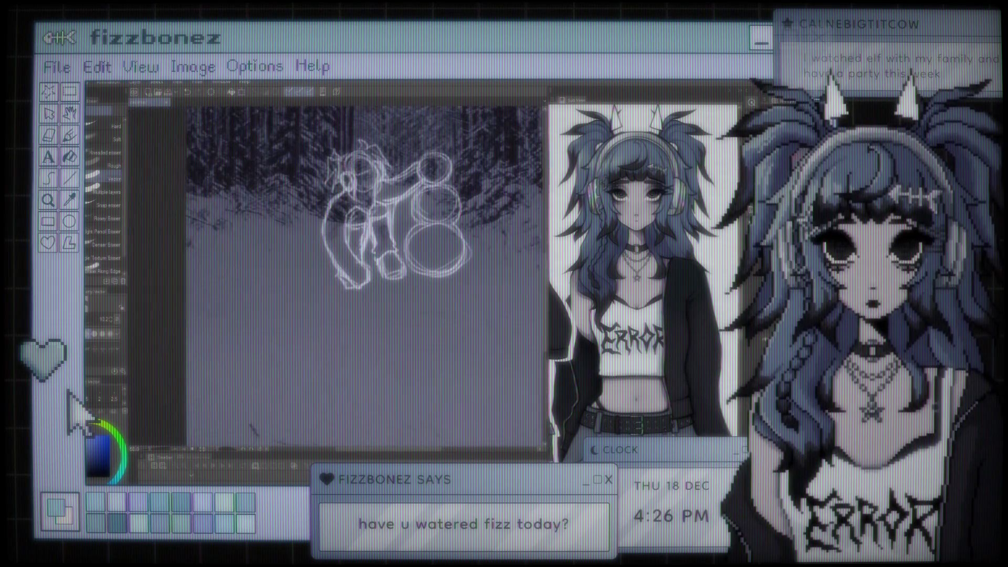
scroll(363, 263, "down", 5)
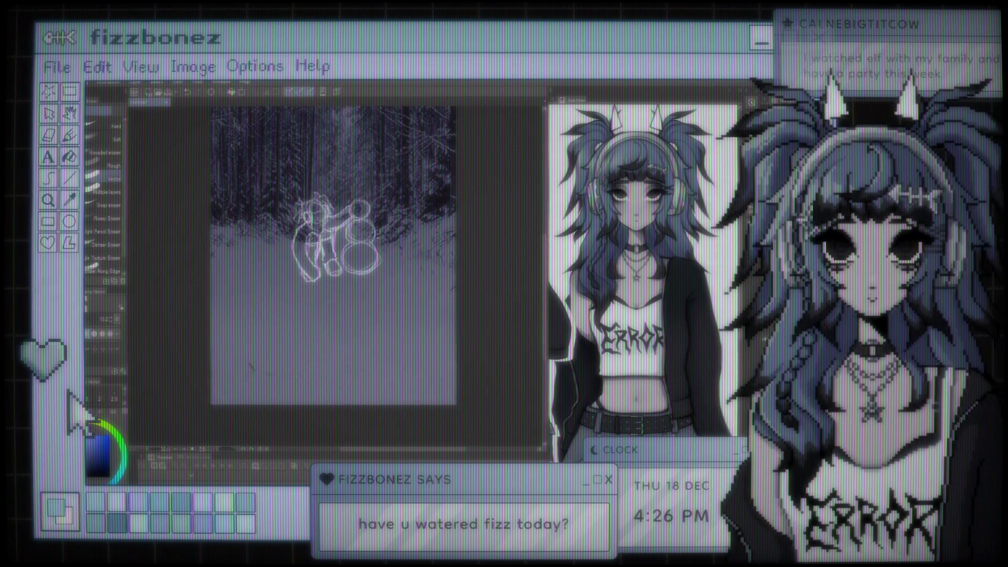
scroll(315, 254, "up", 6)
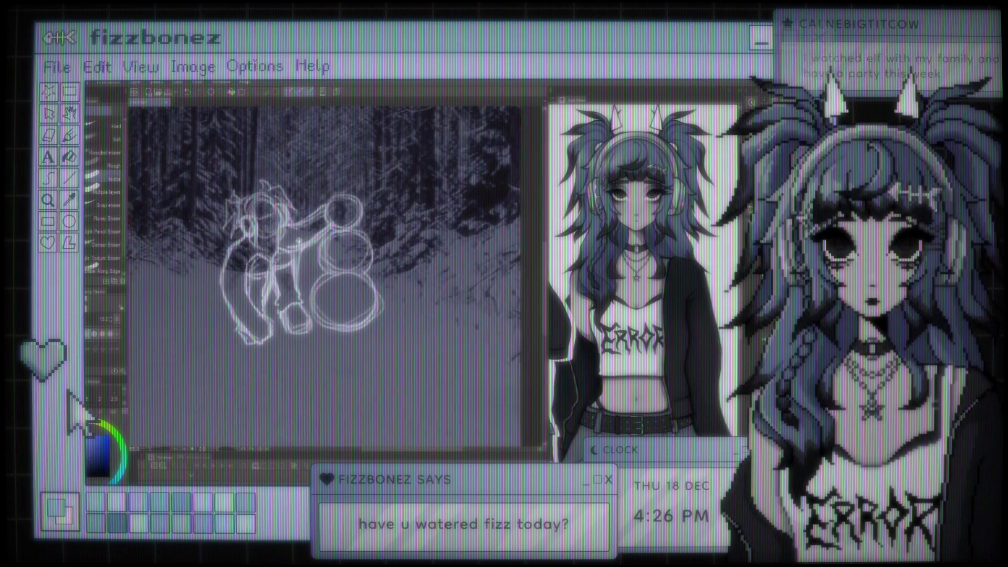
scroll(459, 260, "up", 4)
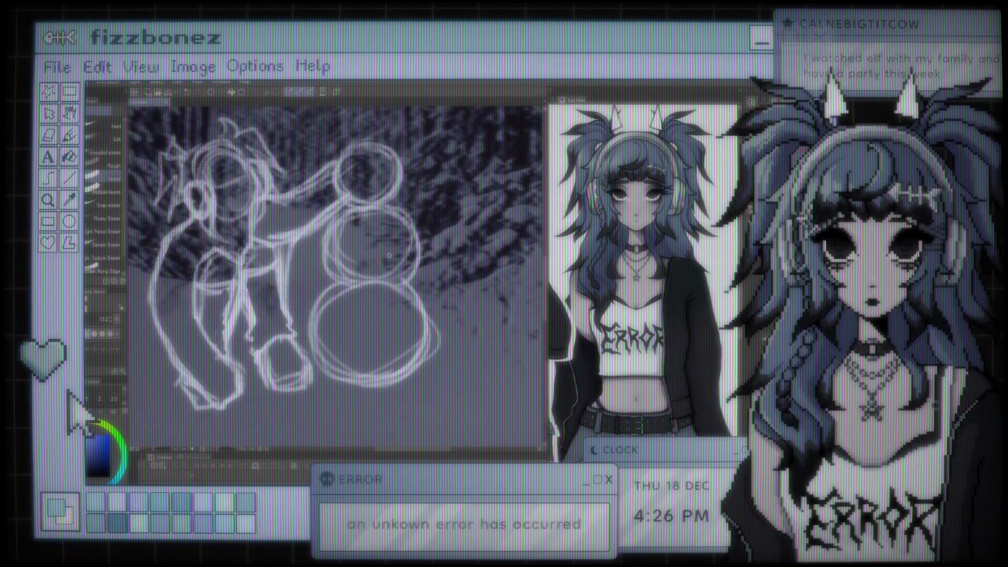
scroll(460, 260, "down", 2)
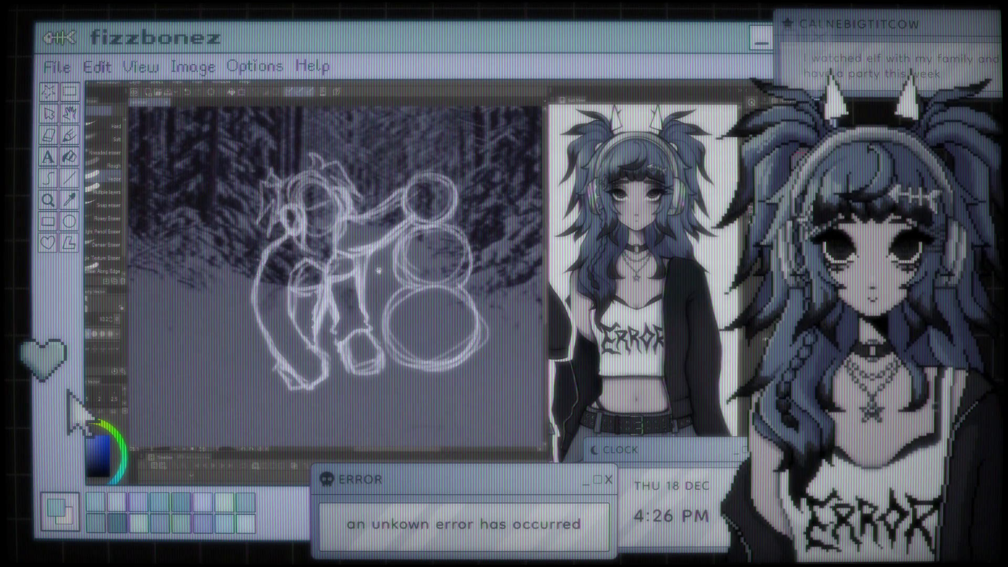
key("p")
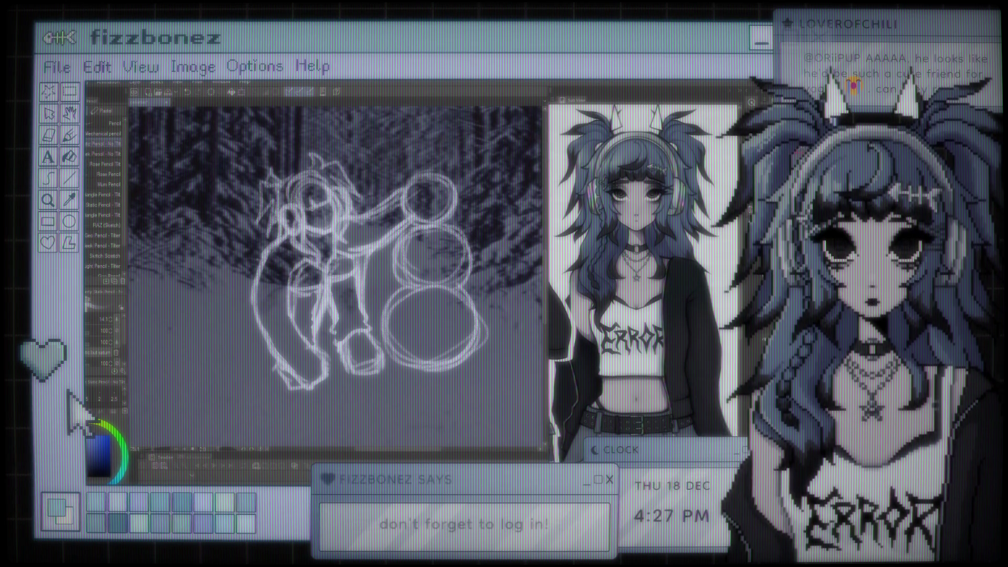
Zoom out and back in, then delete the crouching figure sketch, keeping only the snowman
key("ctrl+minus")
key("ctrl+plus")
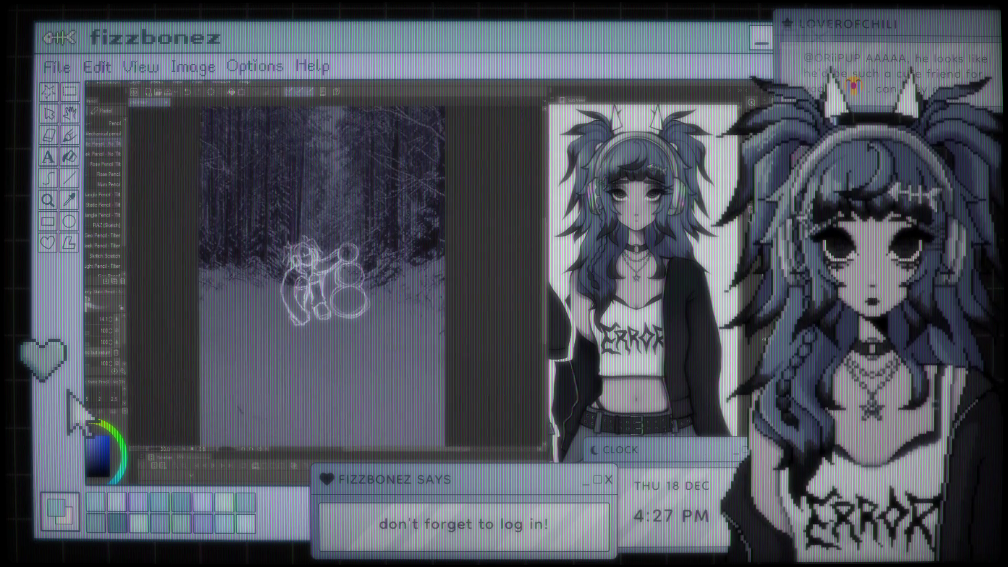
key("ctrl+plus")
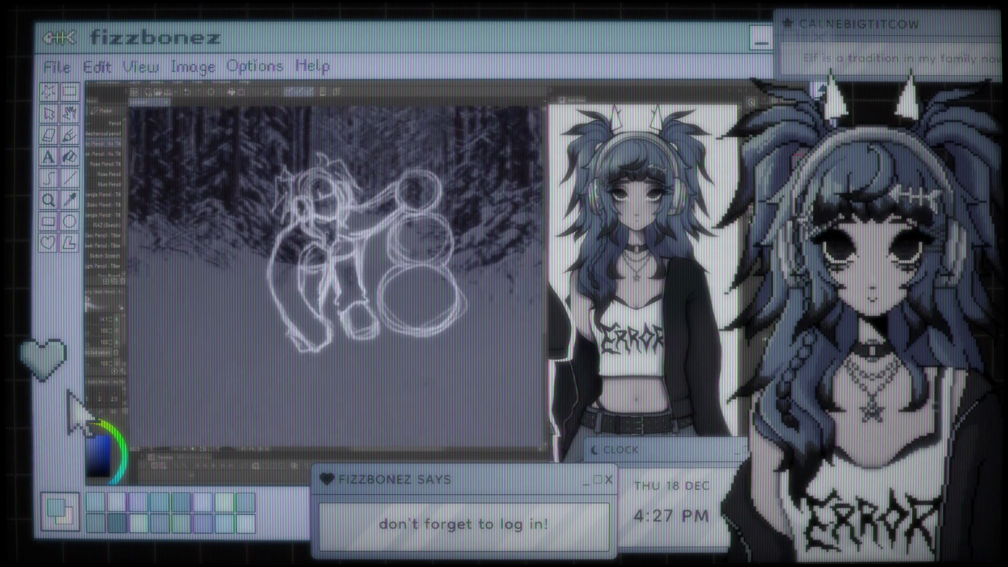
key("ctrl+minus")
key("ctrl+minus")
key("ctrl+minus")
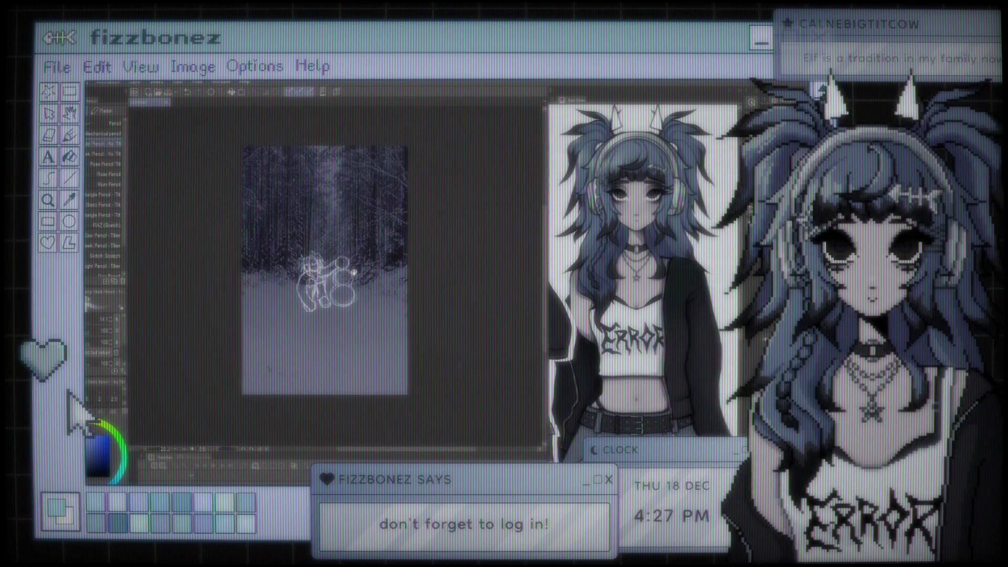
key("ctrl+plus")
key("ctrl+plus")
key("ctrl+plus")
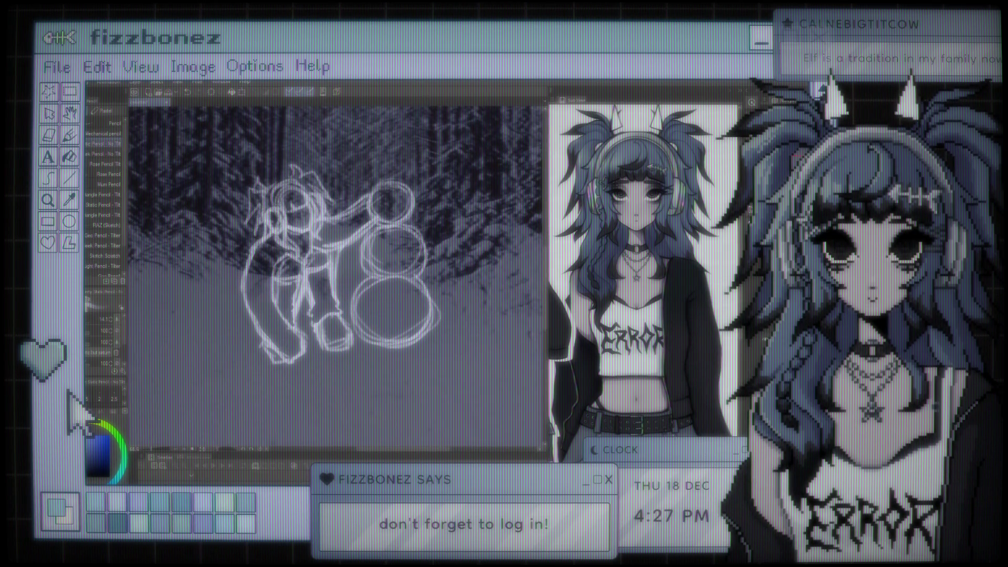
key("e")
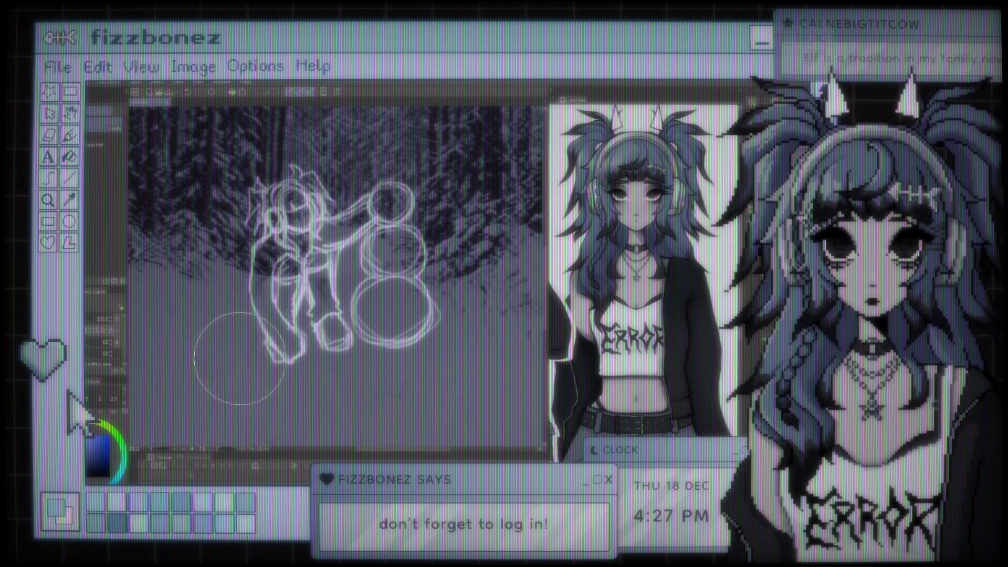
key("p")
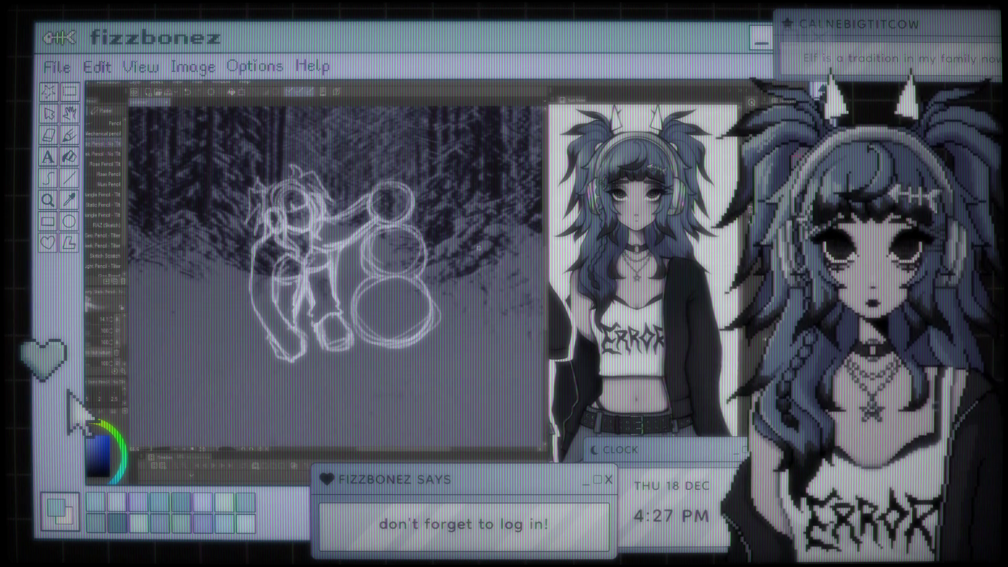
key("Delete")
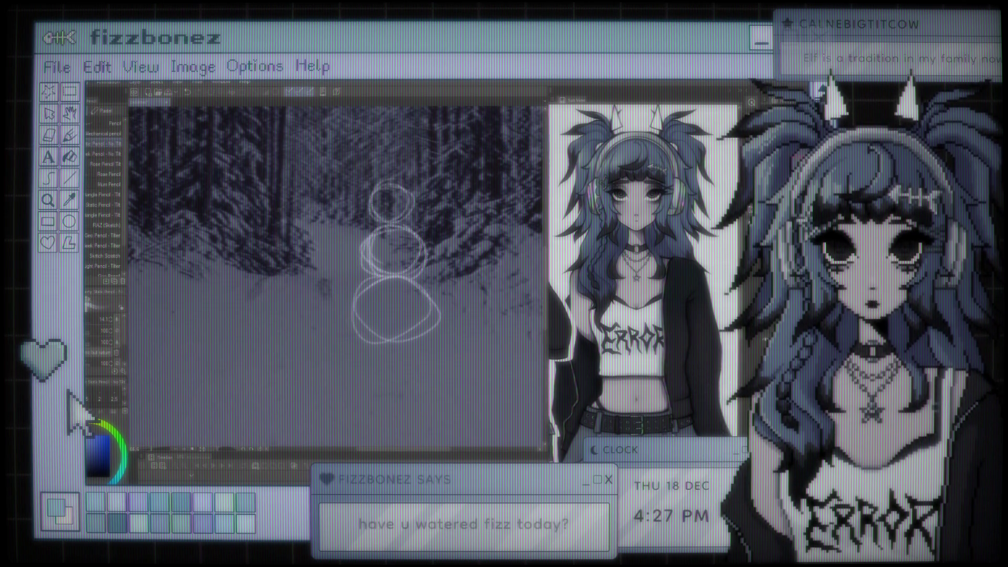
Briefly restore and re-remove the old figure sketch, then zoom in toward the snowman
key("ctrl+z")
key("ctrl+y")
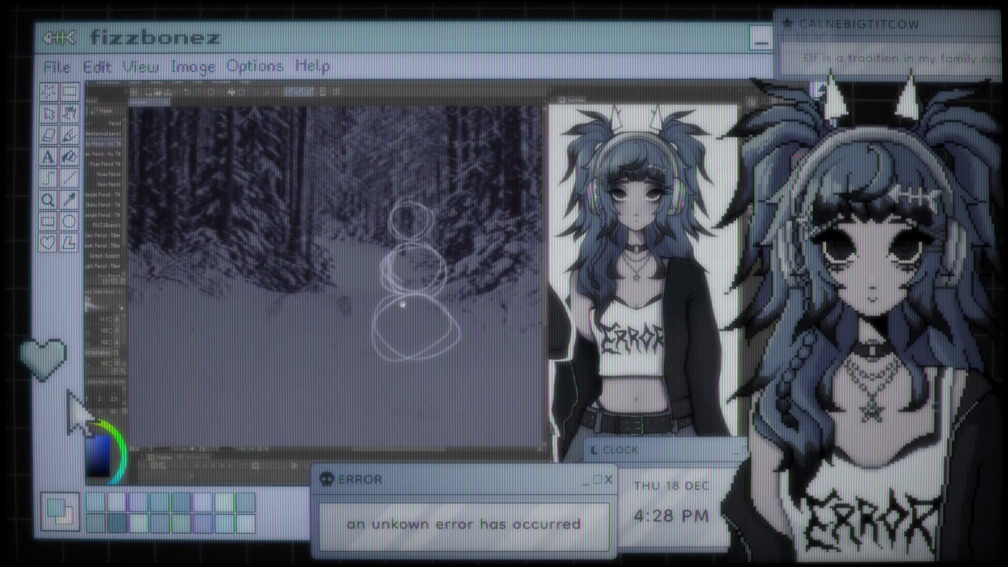
left_click_drag(382, 303, 402, 320)
scroll(324, 376, "up", 1)
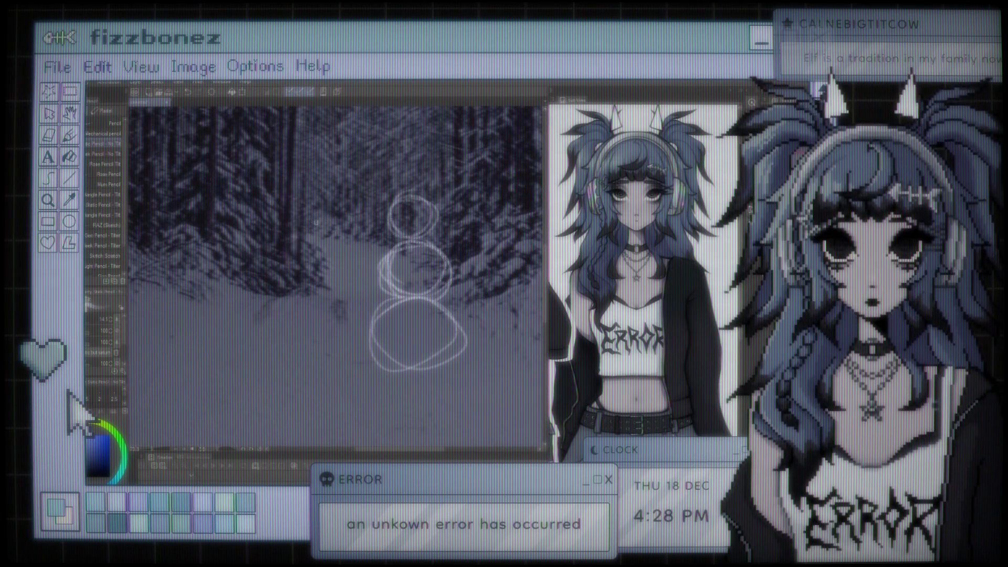
Sketch a small head, a body curve and an arm reaching toward the snowman
left_click_drag(308, 226, 313, 234)
mouse_move(315, 186)
left_mouse_down()
mouse_move(289, 210)
mouse_move(287, 193)
left_mouse_up()
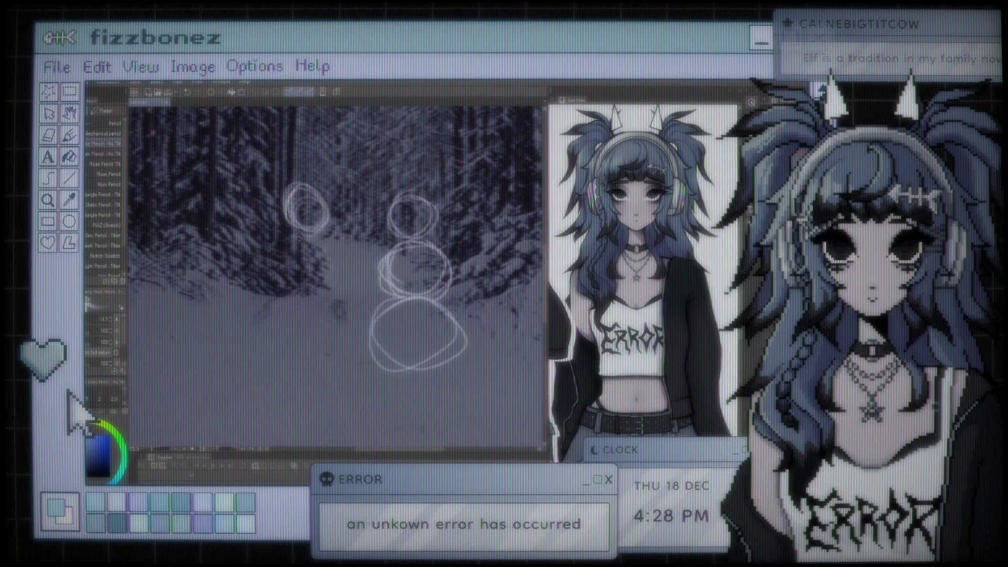
mouse_move(292, 234)
left_mouse_down()
mouse_move(284, 246)
mouse_move(295, 268)
mouse_move(315, 271)
left_mouse_up()
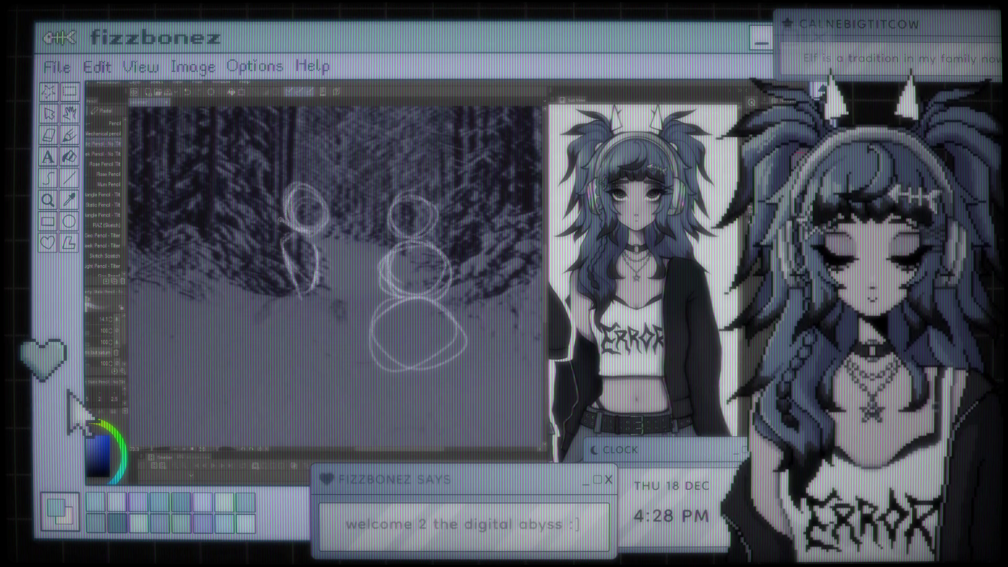
left_click_drag(281, 226, 310, 246)
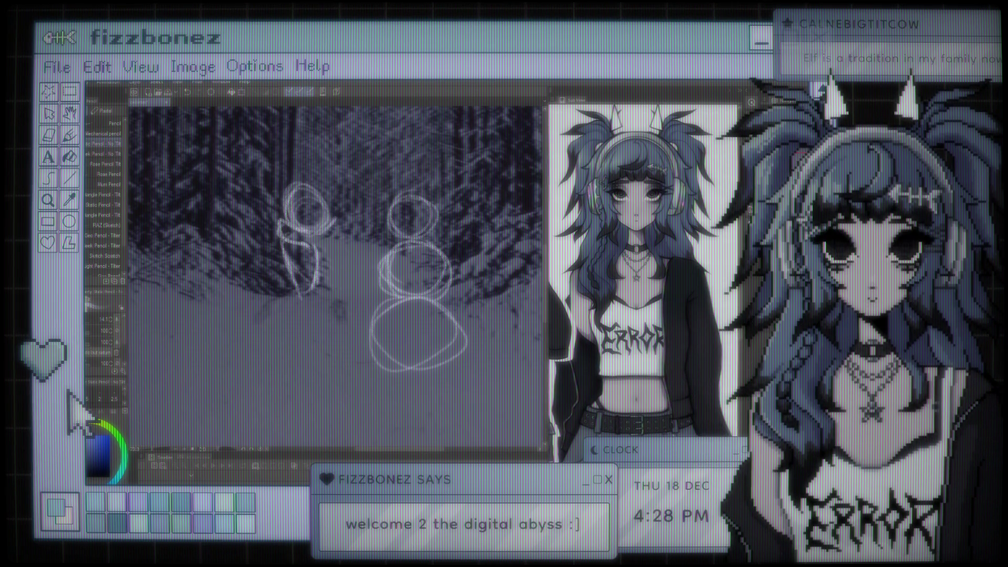
left_click_drag(347, 209, 326, 239)
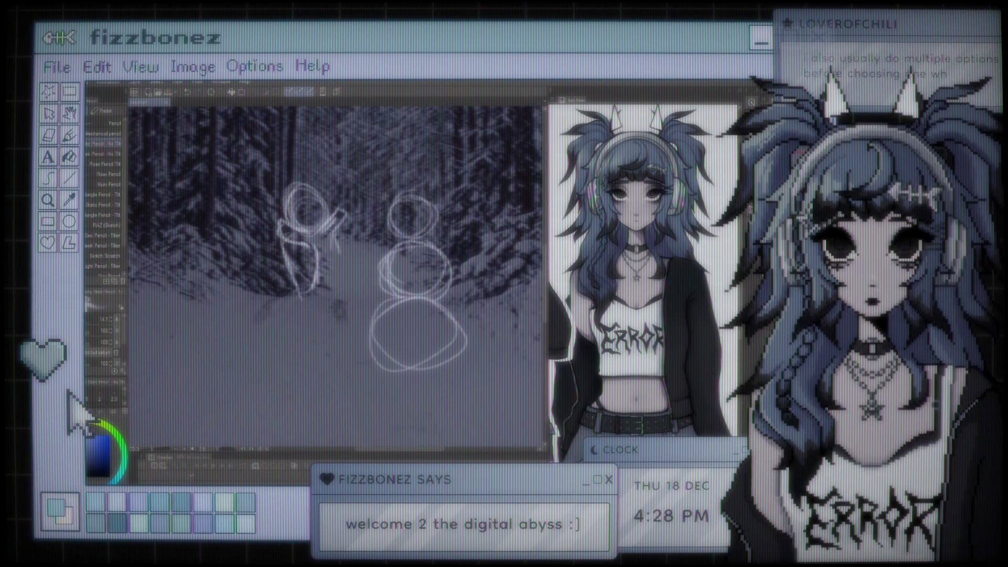
mouse_move(341, 255)
left_mouse_down()
mouse_move(339, 273)
mouse_move(320, 265)
left_mouse_up()
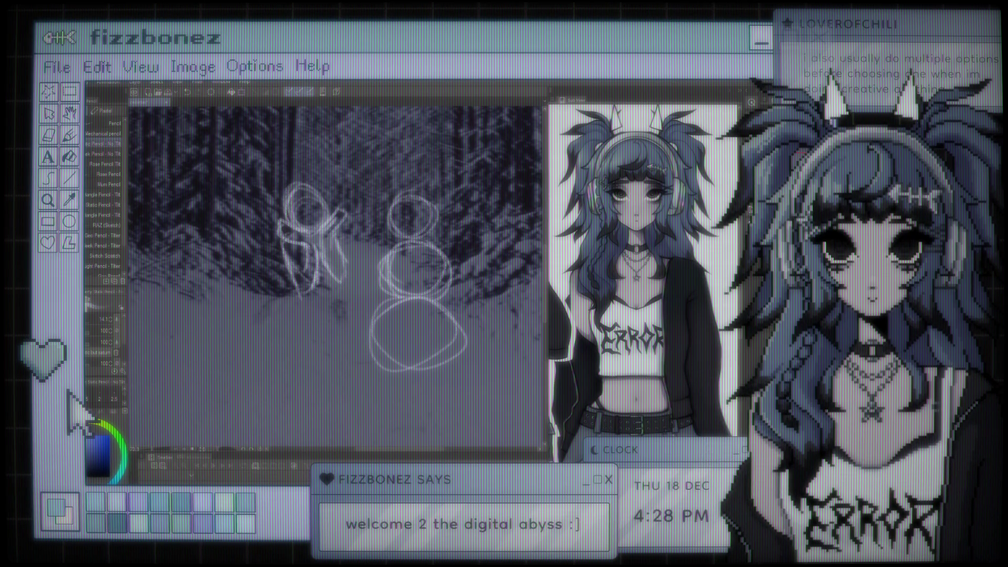
Sketch the figure's lower body and both legs, then undo the latest leg strokes
left_click_drag(289, 290, 333, 288)
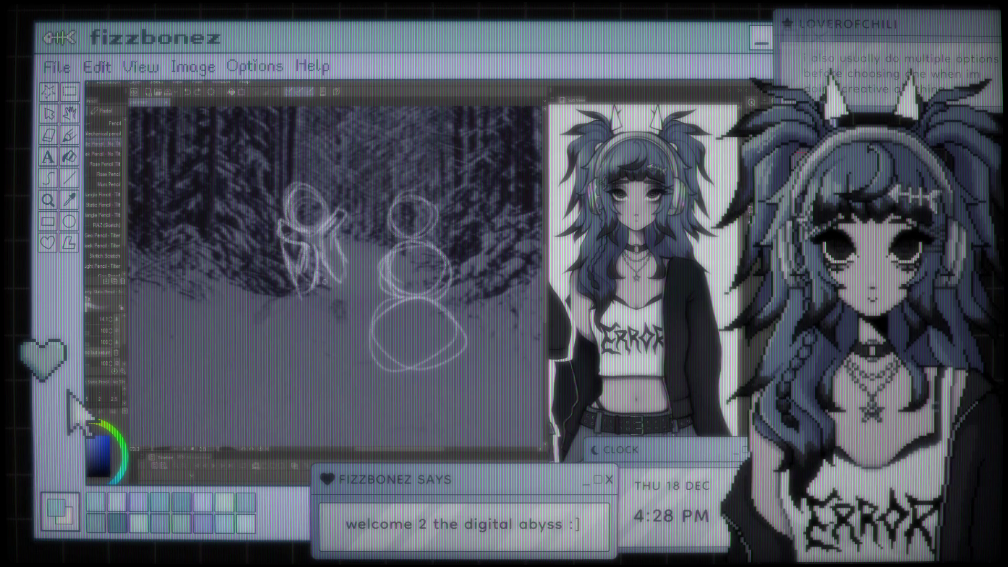
mouse_move(339, 278)
left_mouse_down()
mouse_move(351, 299)
mouse_move(361, 283)
mouse_move(335, 327)
mouse_move(309, 338)
left_mouse_up()
left_click_drag(287, 287, 284, 324)
mouse_move(294, 268)
left_mouse_down()
mouse_move(278, 318)
mouse_move(313, 347)
left_mouse_up()
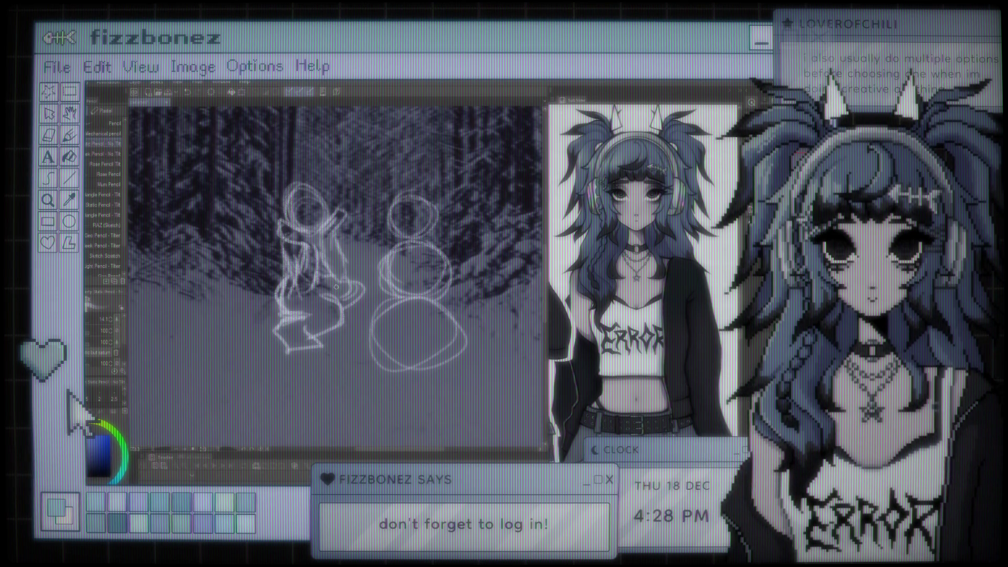
scroll(336, 287, "down", 3)
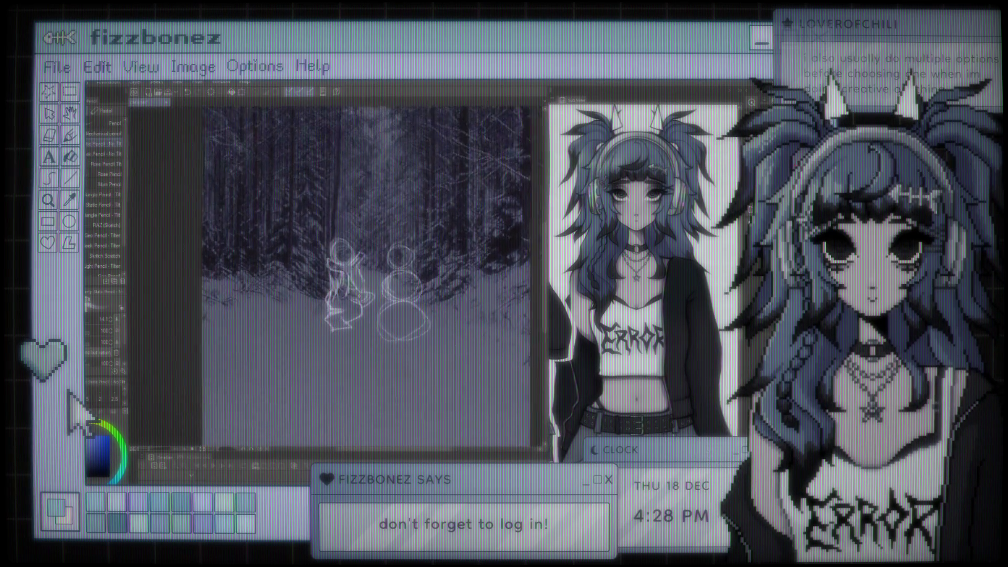
scroll(384, 275, "up", 2)
key("ctrl+z")
key("ctrl+z")
key("ctrl+z")
key("ctrl+z")
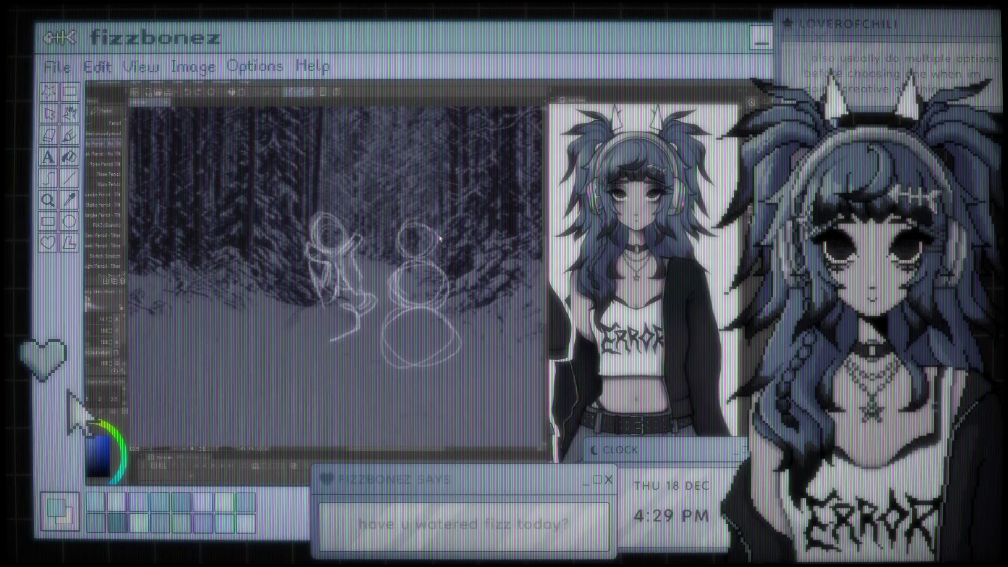
key("Delete")
key("ctrl+z")
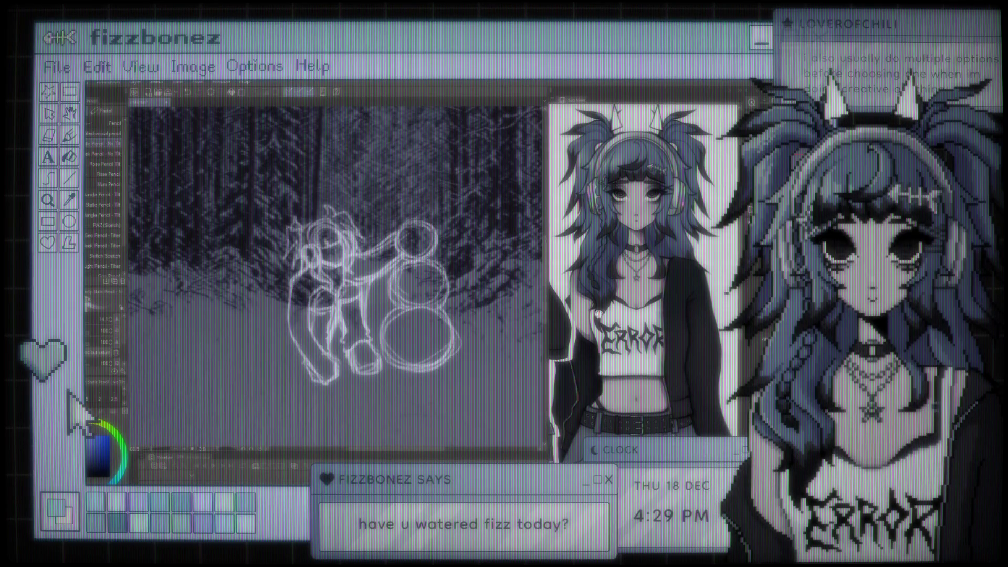
Undo a misplaced stroke and redraw the line along the figure's left leg
scroll(336, 278, "down", 4)
scroll(390, 258, "up", 5)
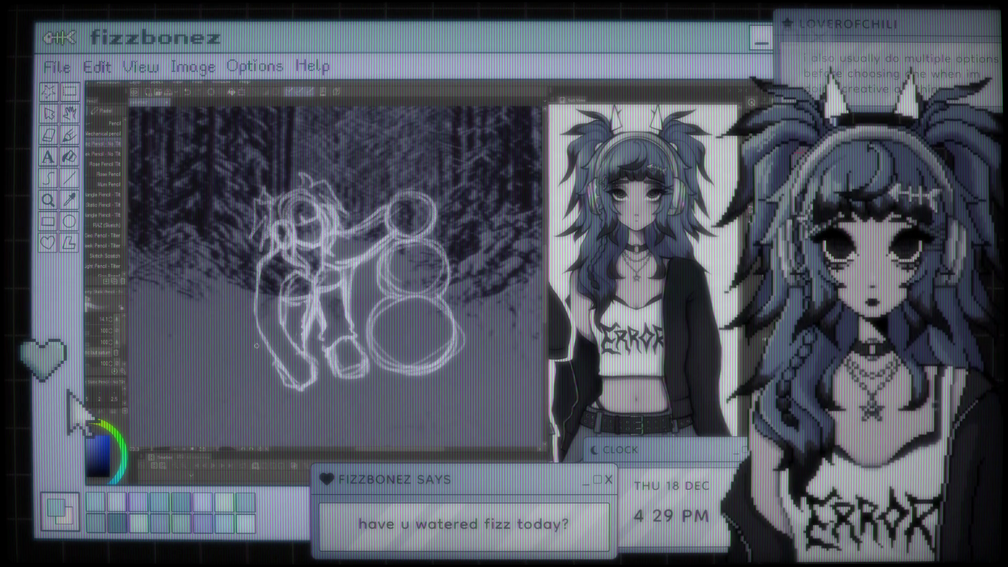
left_click_drag(248, 357, 261, 323)
key("ctrl+z")
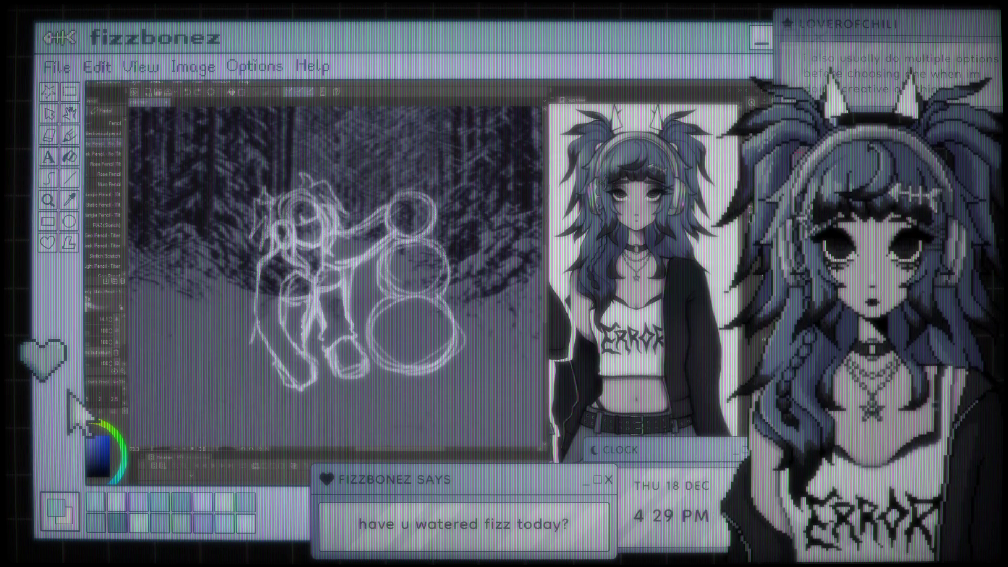
left_click_drag(257, 336, 274, 373)
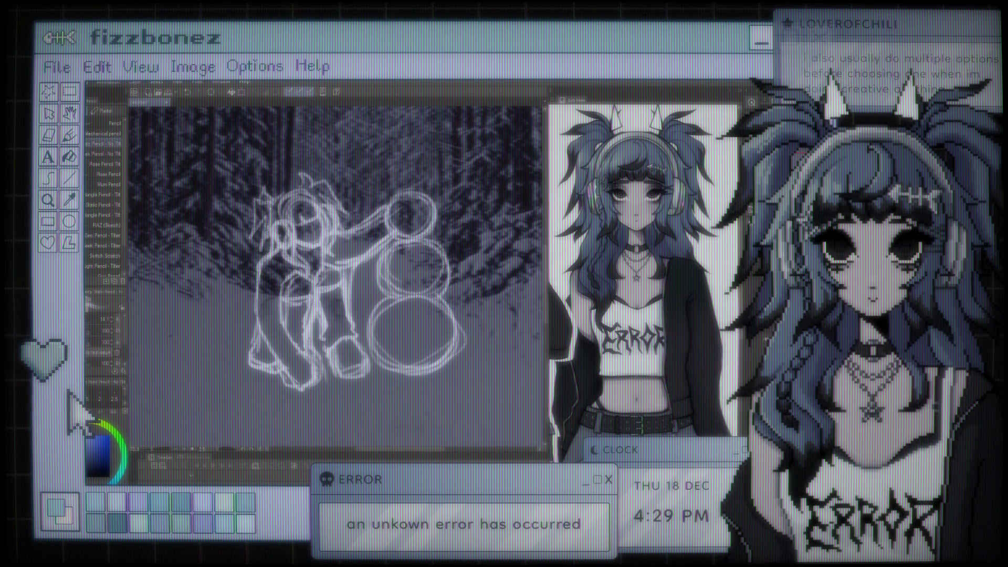
scroll(341, 250, "down", 1)
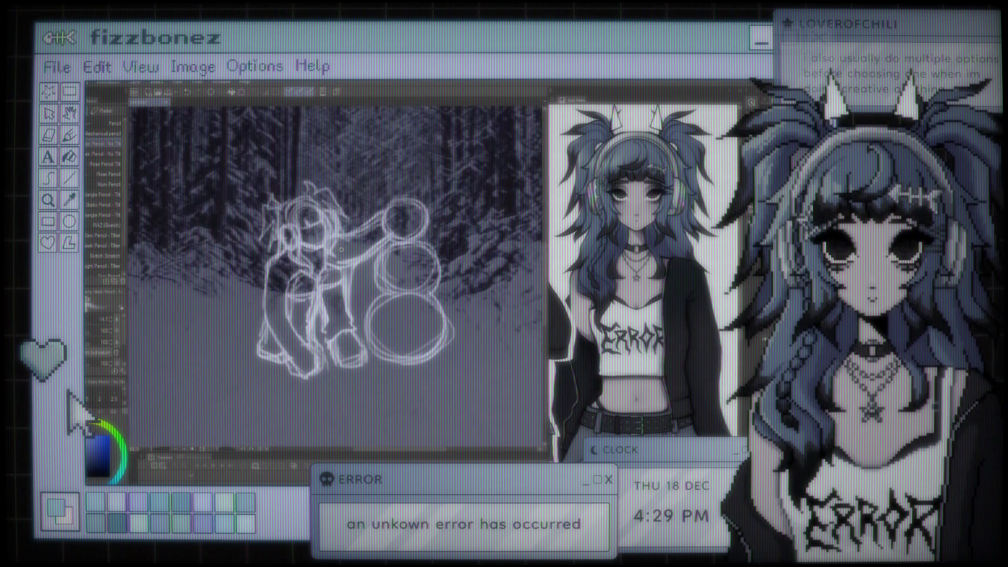
scroll(368, 249, "up", 1)
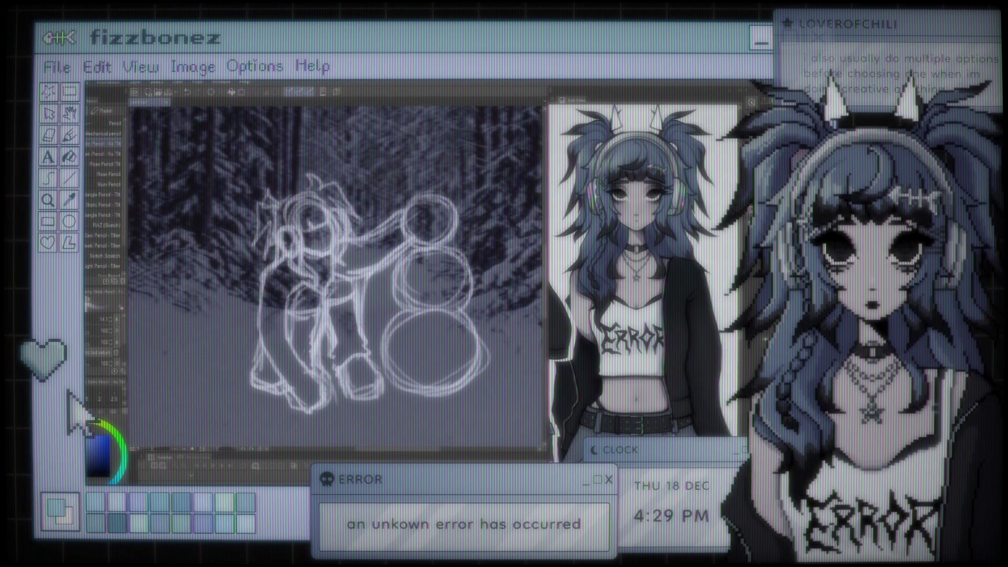
scroll(366, 218, "down", 2)
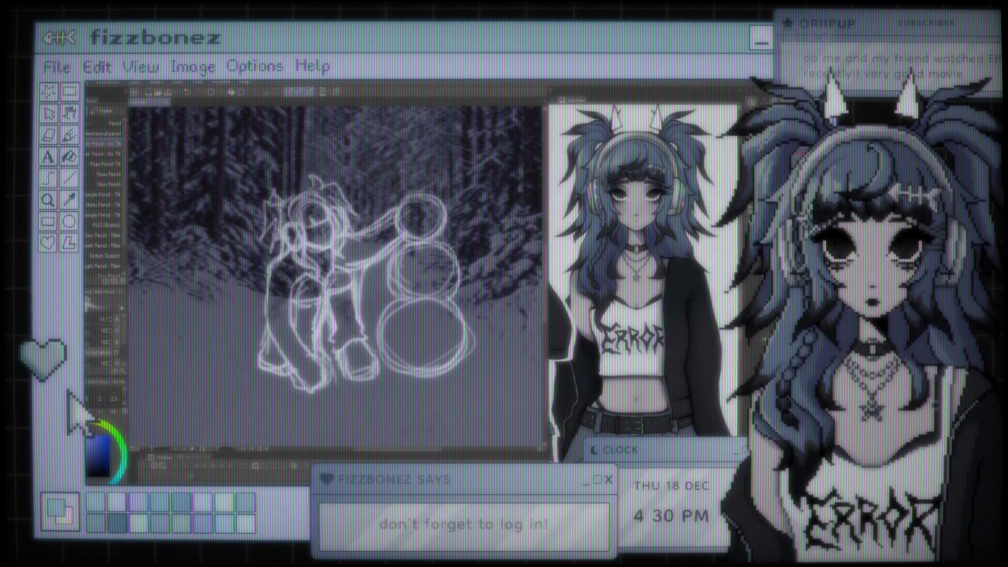
Undo the stray foot stroke, toggle Liquify and back to Pencil, then pick the Fill tool
scroll(401, 265, "up", 3)
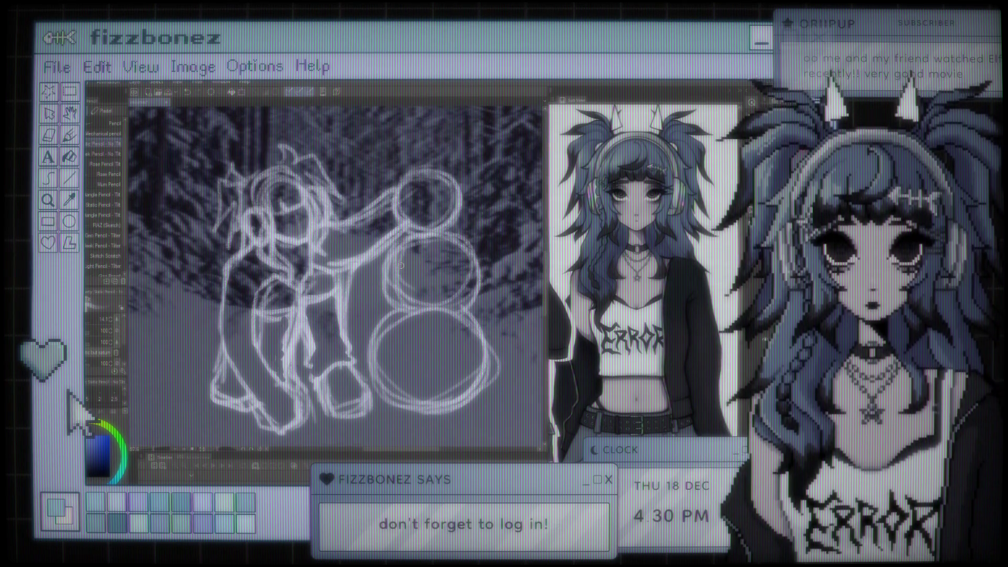
scroll(401, 265, "down", 1)
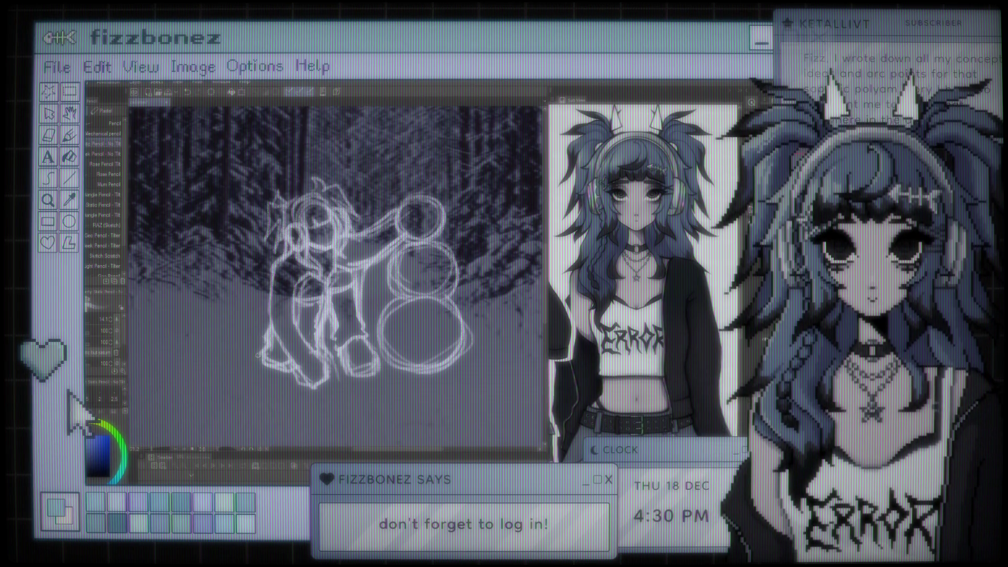
key("ctrl+z")
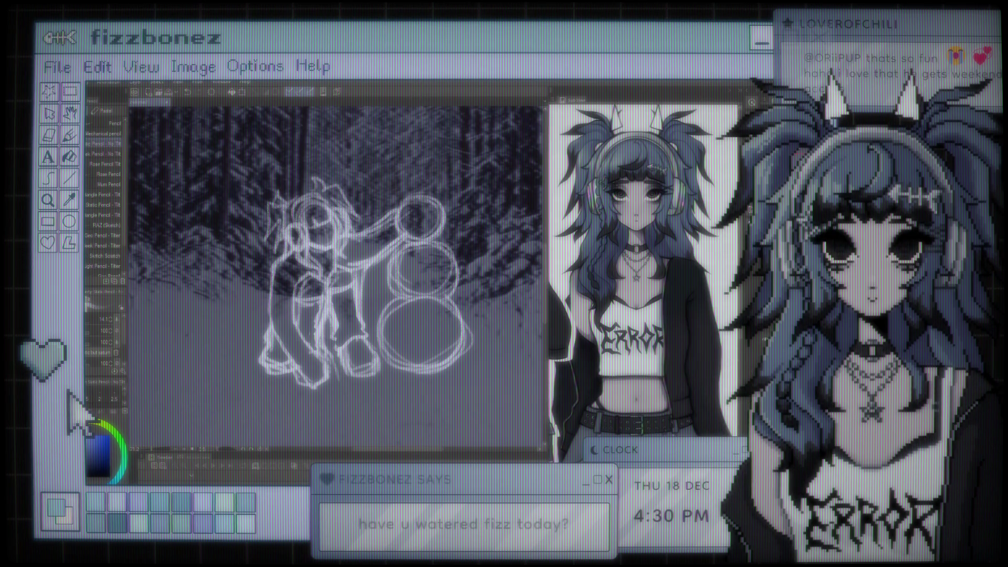
key("j")
key("p")
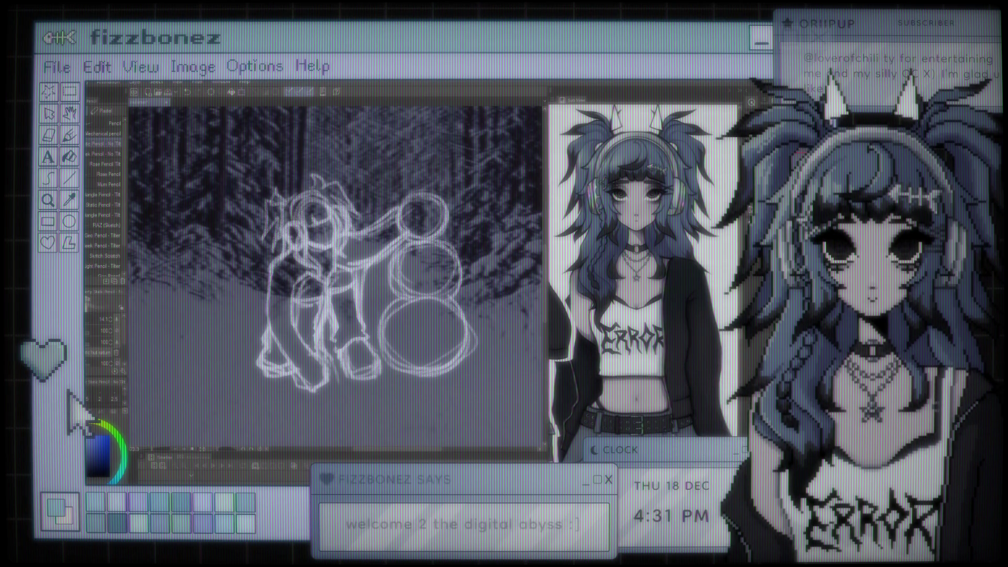
key("g")
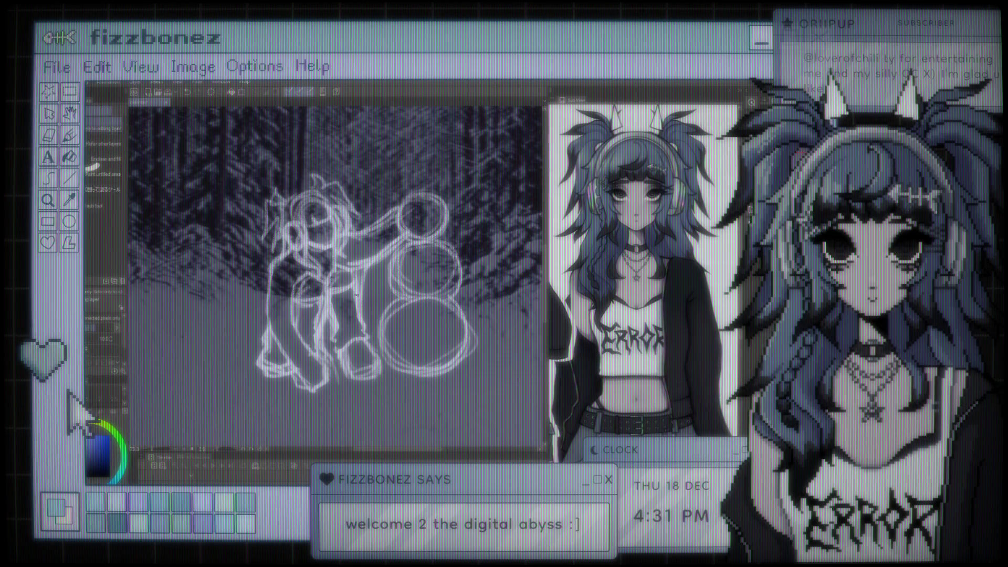
Hide the forest photo, try and undo a light grey fill, then switch to the Brush
key("Delete")
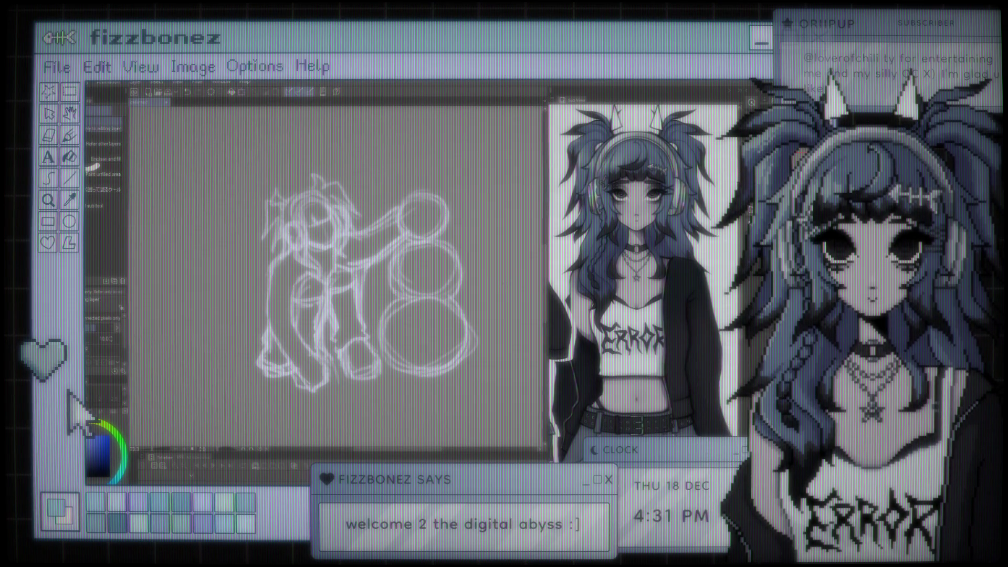
key("alt+BackSpace")
key("ctrl+z")
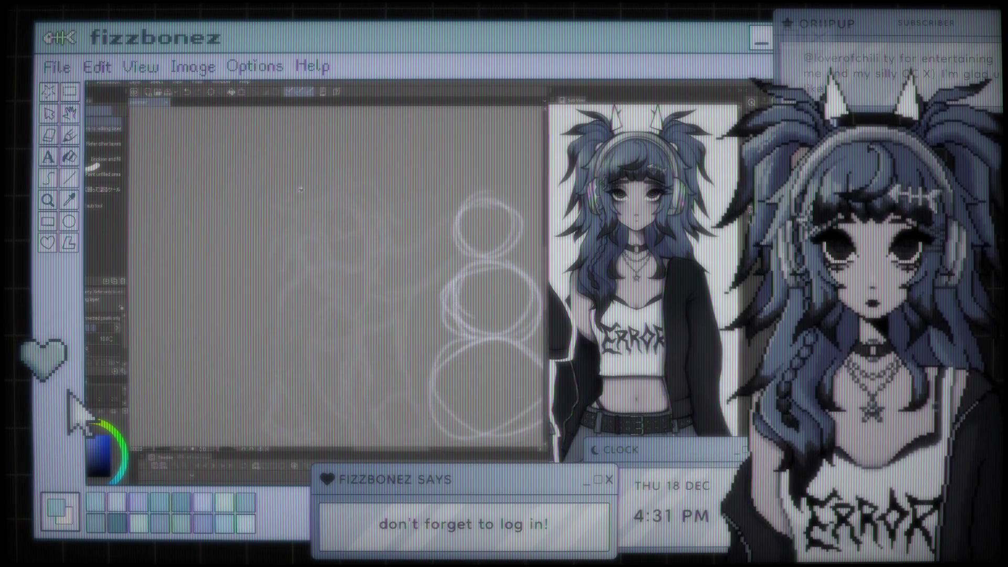
key("b")
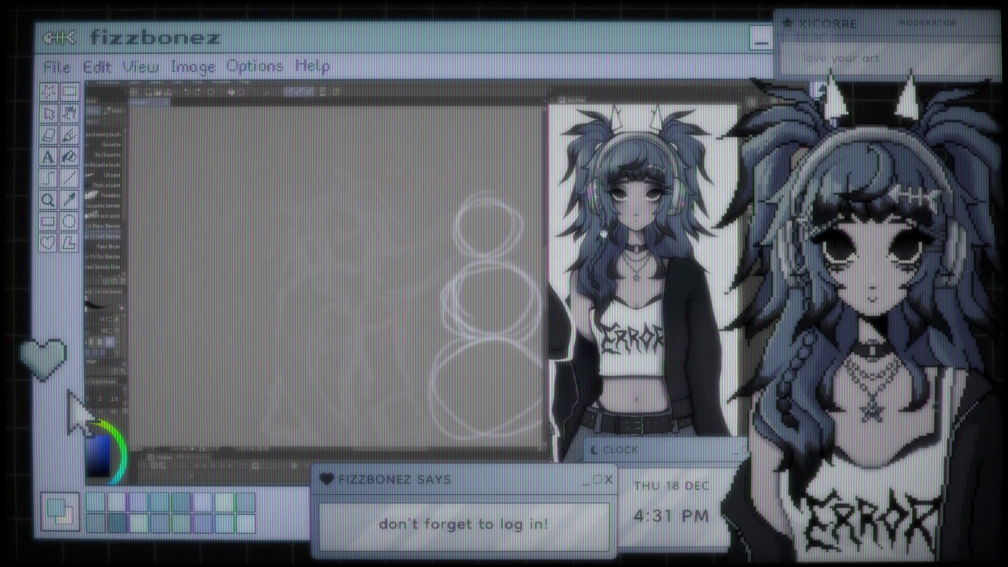
Ink test strokes on the head and undo them, including the last dotted fur segment
left_click_drag(330, 261, 362, 270)
key("ctrl+z")
key("ctrl+z")
left_click(332, 267)
key("ctrl+z")
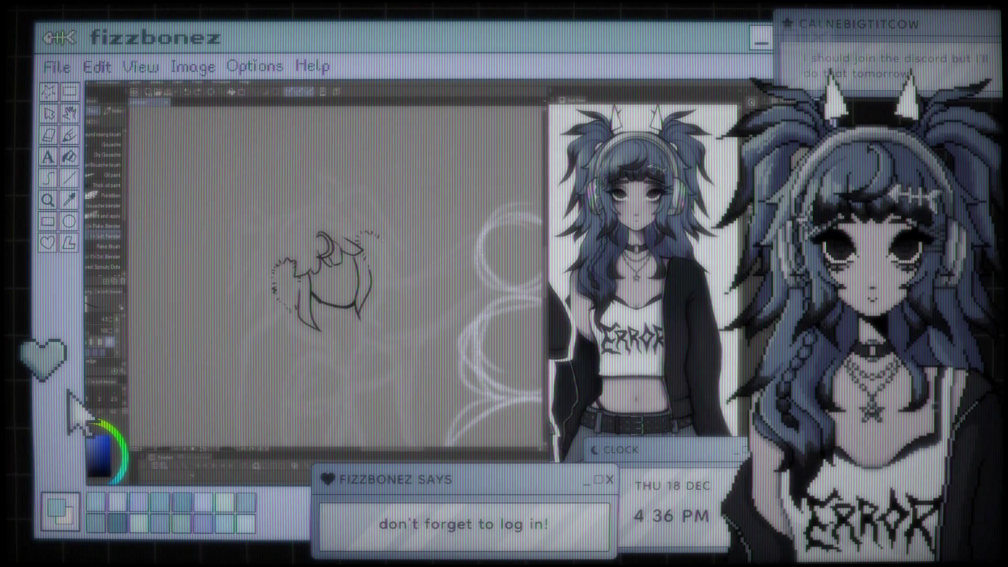
key("ctrl+z")
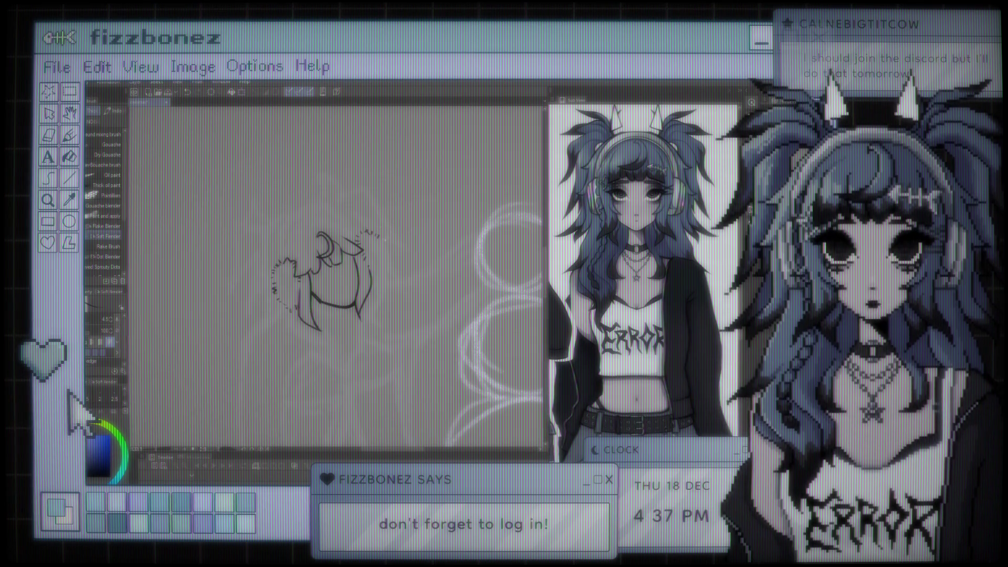
Add a dotted fur stroke and ink the left edge and top curve of the hair
left_click_drag(381, 242, 387, 263)
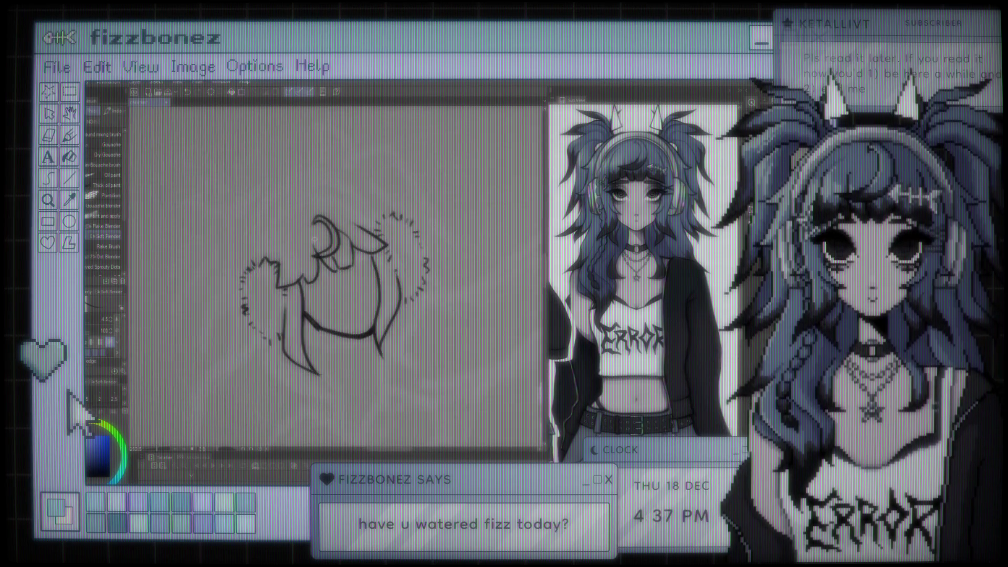
left_click_drag(274, 257, 272, 243)
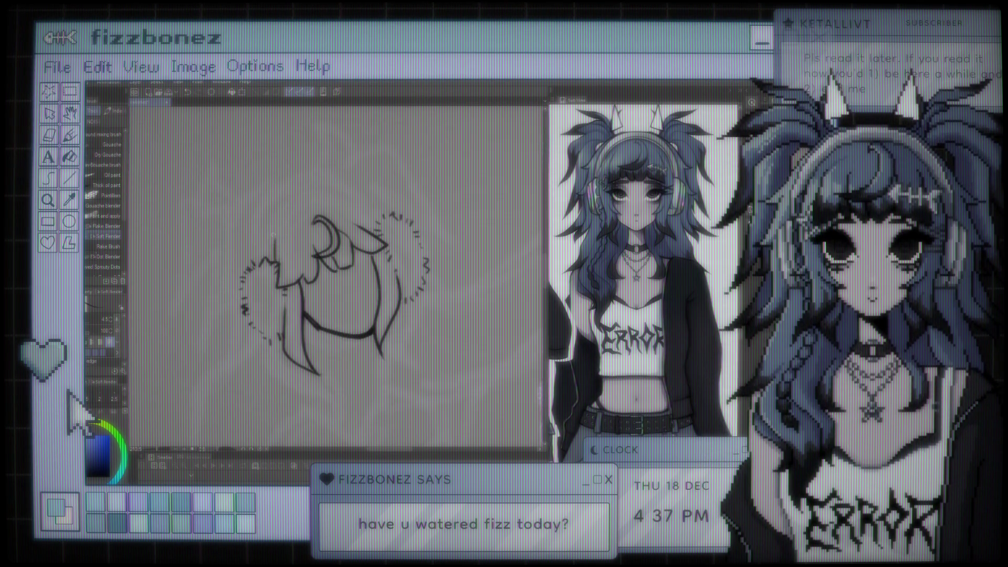
left_click_drag(275, 244, 301, 203)
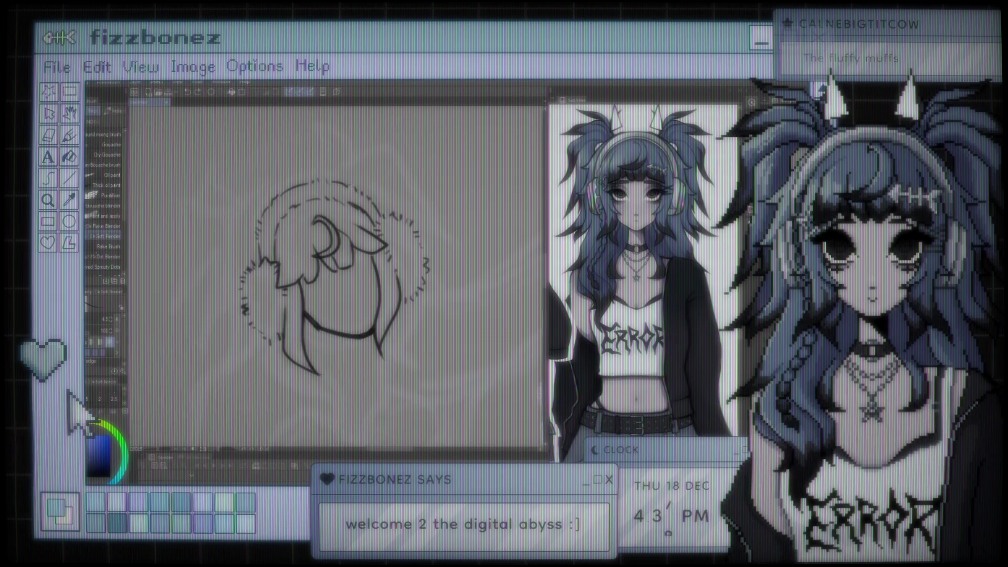
Pan and zoom around the inked head to review it, then switch to the Eraser
scroll(362, 210, "down", 5)
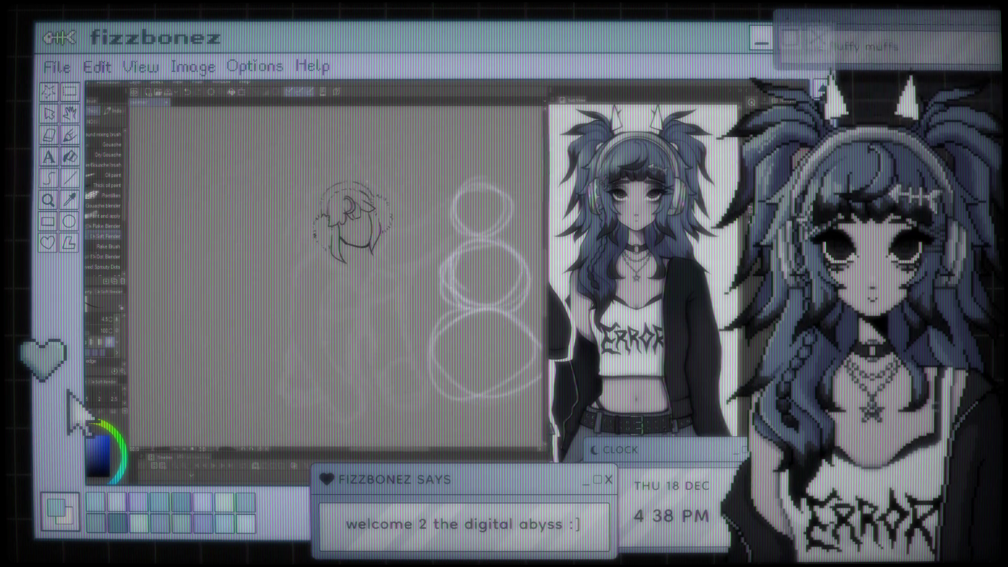
left_click_drag(368, 237, 325, 247)
scroll(315, 226, "up", 6)
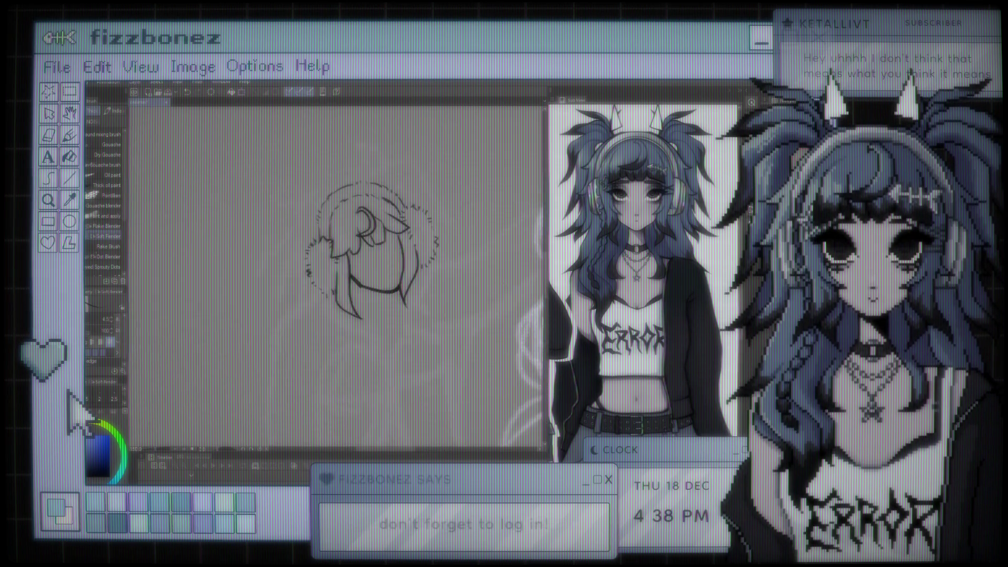
scroll(341, 219, "up", 4)
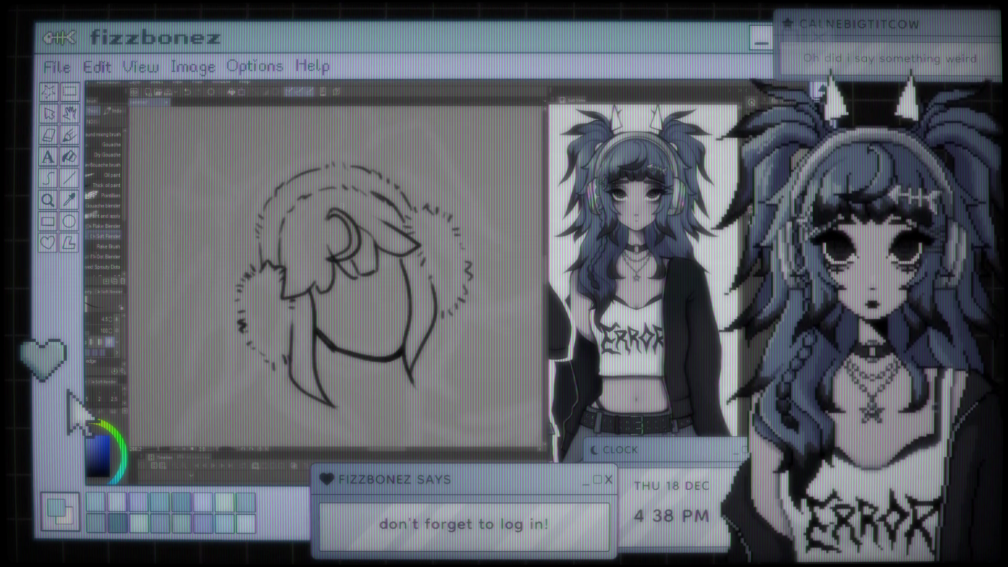
scroll(200, 250, "down", 5)
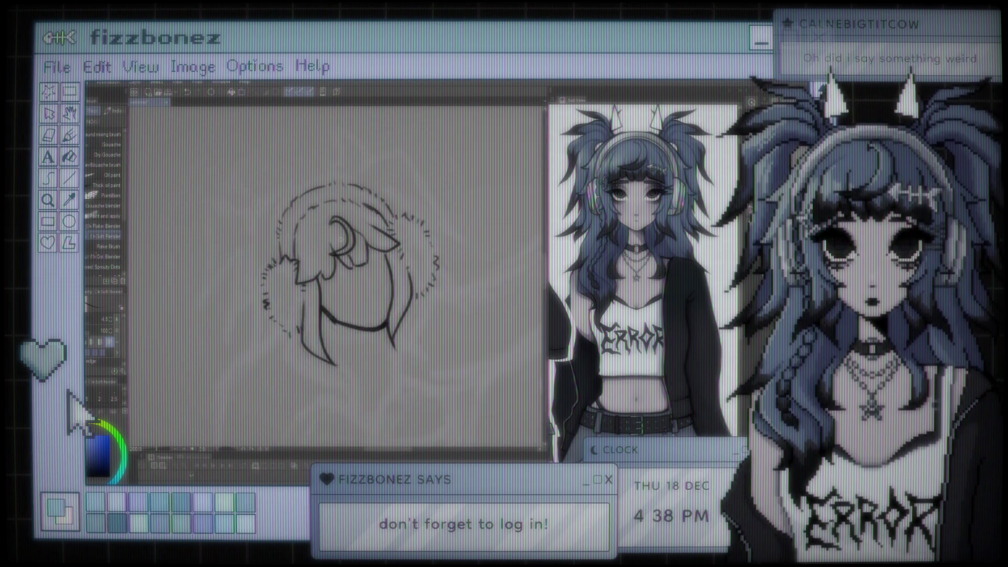
scroll(310, 273, "up", 3)
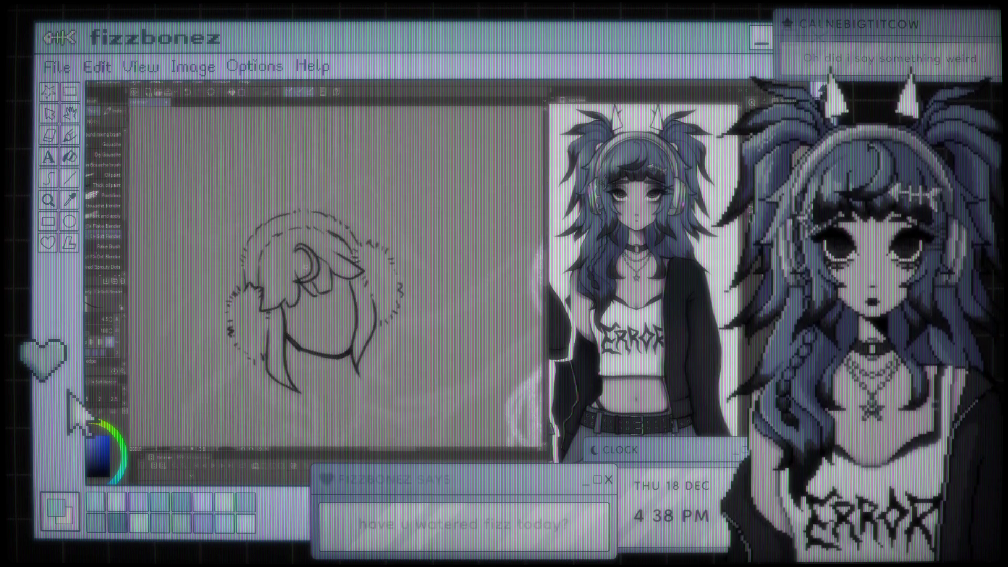
scroll(323, 231, "up", 1)
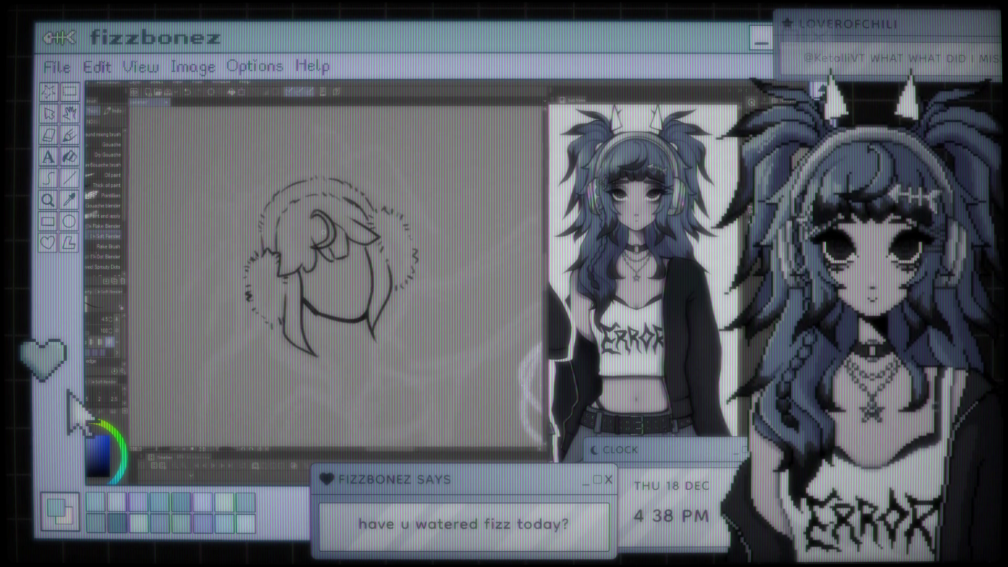
scroll(323, 231, "down", 1)
scroll(323, 231, "up", 2)
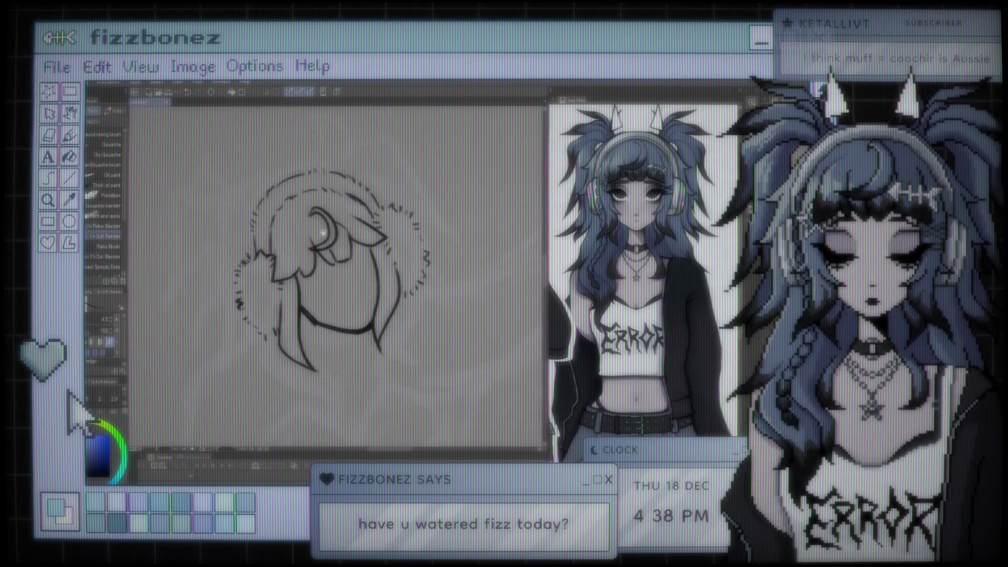
scroll(323, 231, "up", 2)
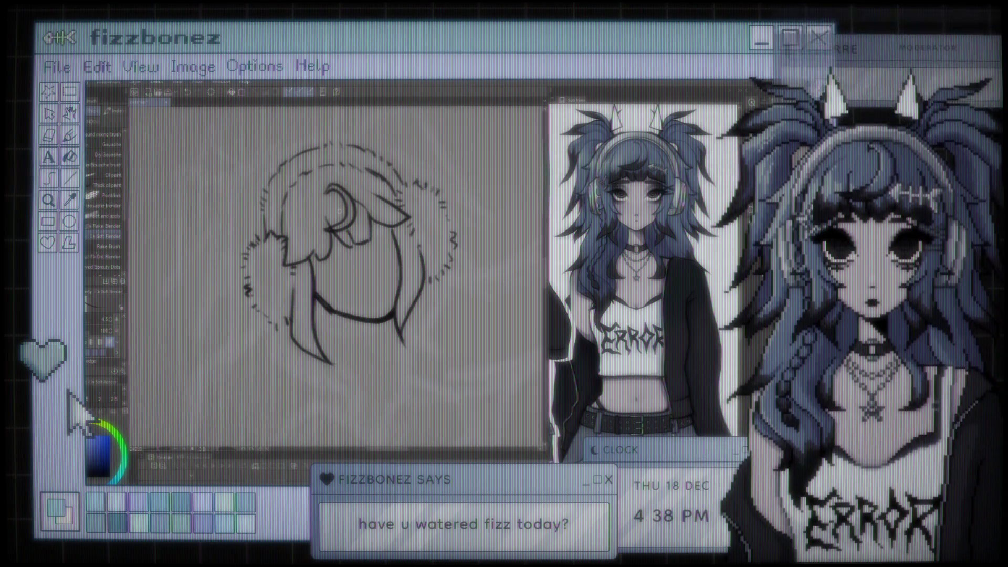
scroll(339, 211, "up", 3)
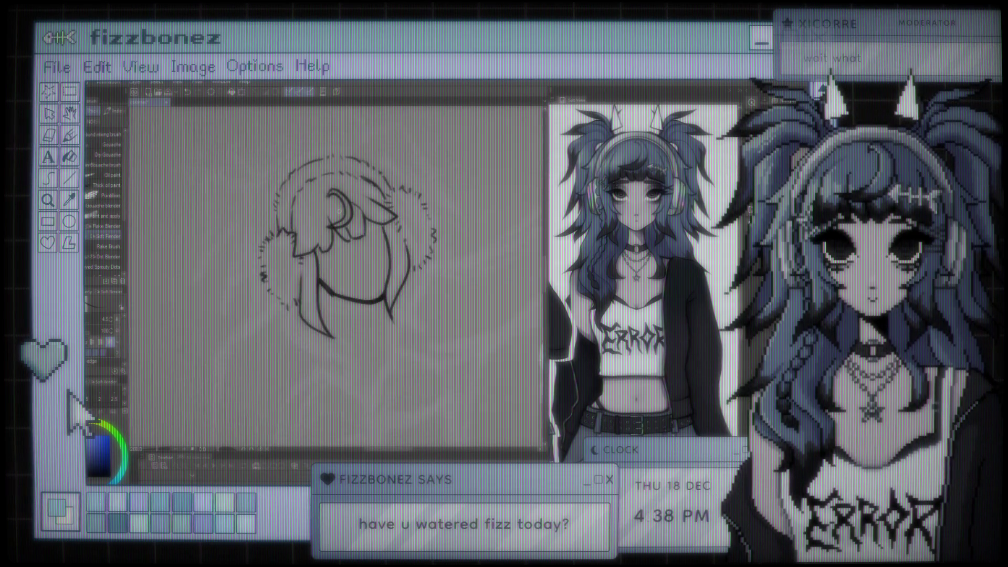
scroll(314, 227, "down", 3)
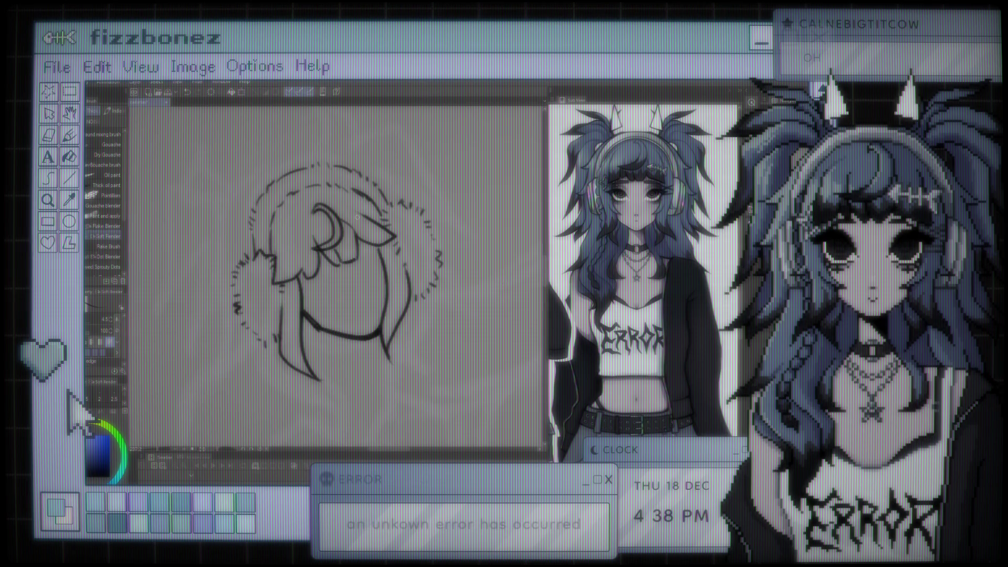
mouse_move(357, 218)
left_mouse_down()
mouse_move(396, 216)
mouse_move(350, 227)
left_mouse_up()
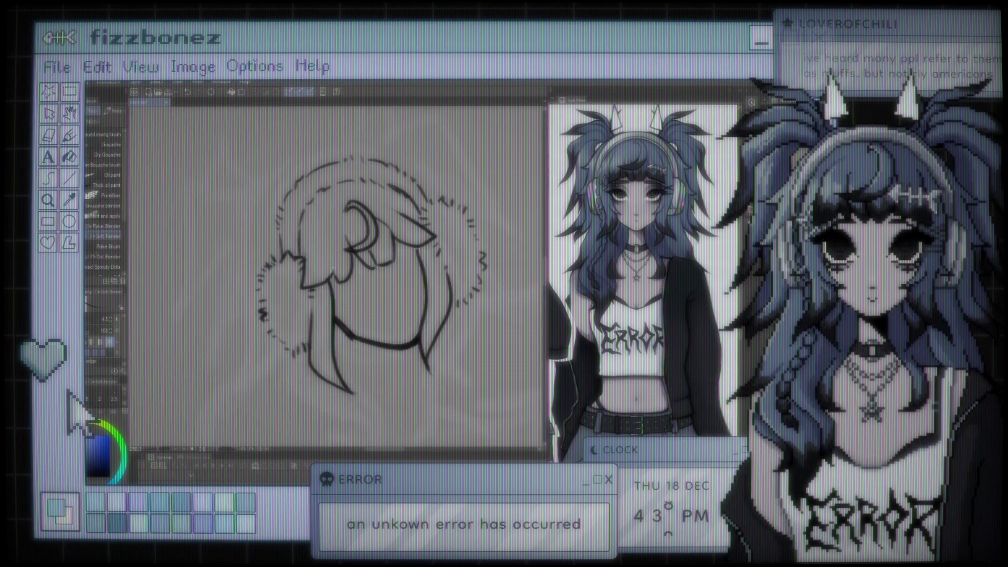
key("e")
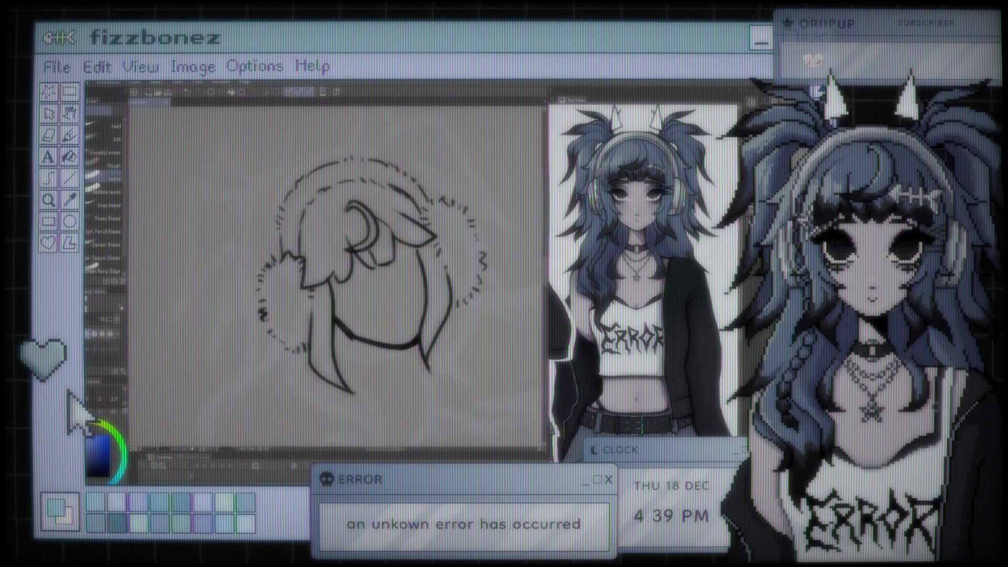
key("p")
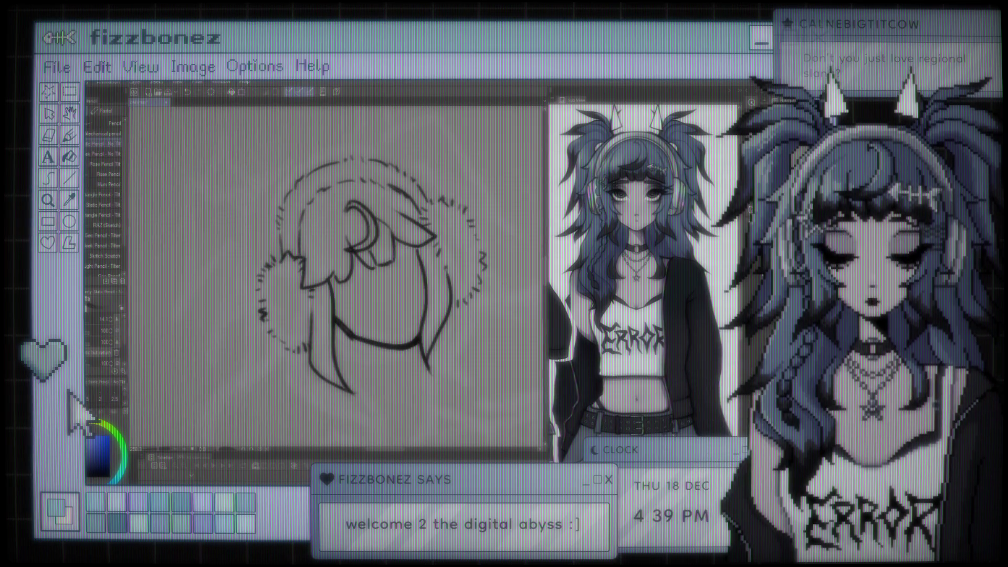
scroll(383, 267, "down", 3)
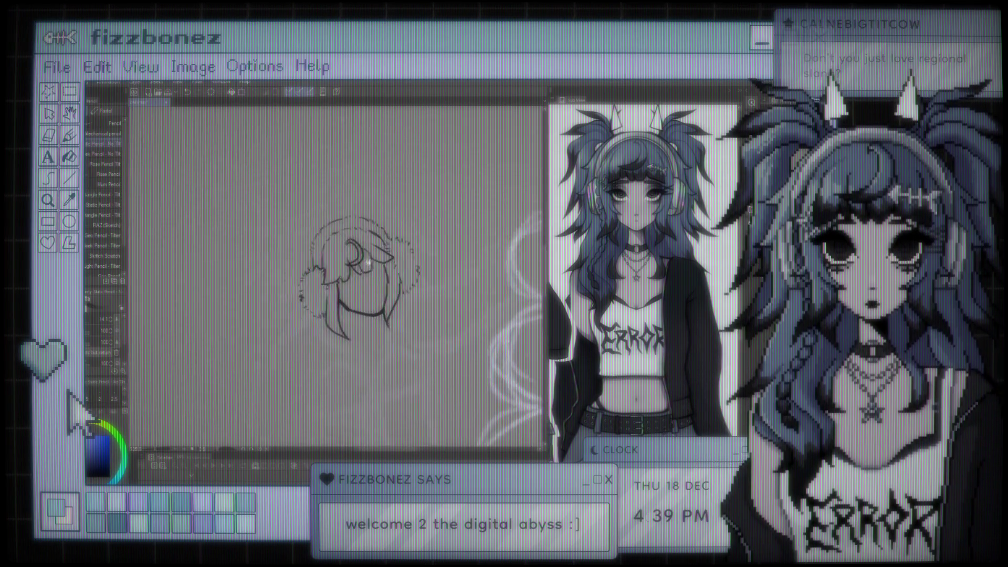
scroll(384, 268, "up", 2)
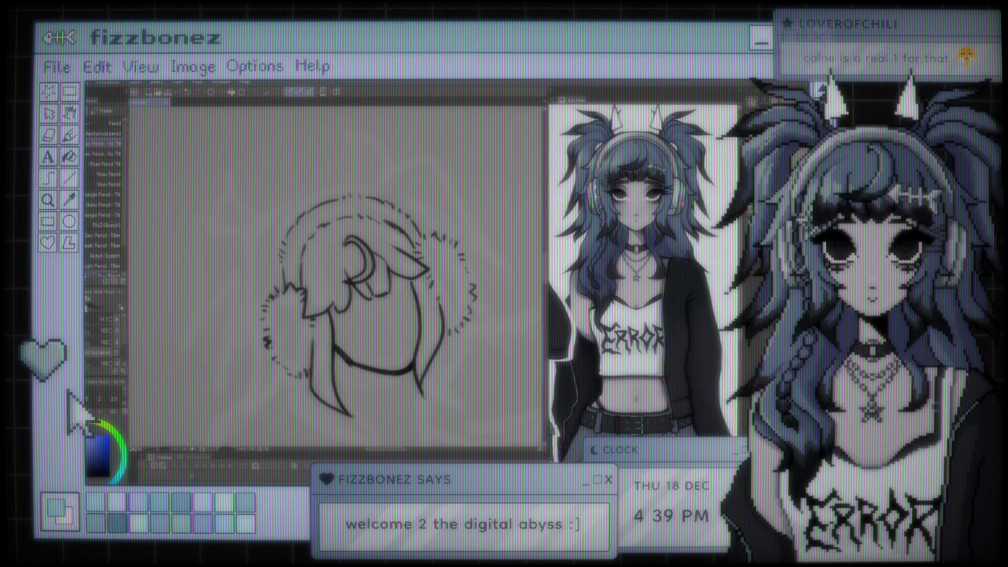
key("bracketleft")
key("ctrl+z")
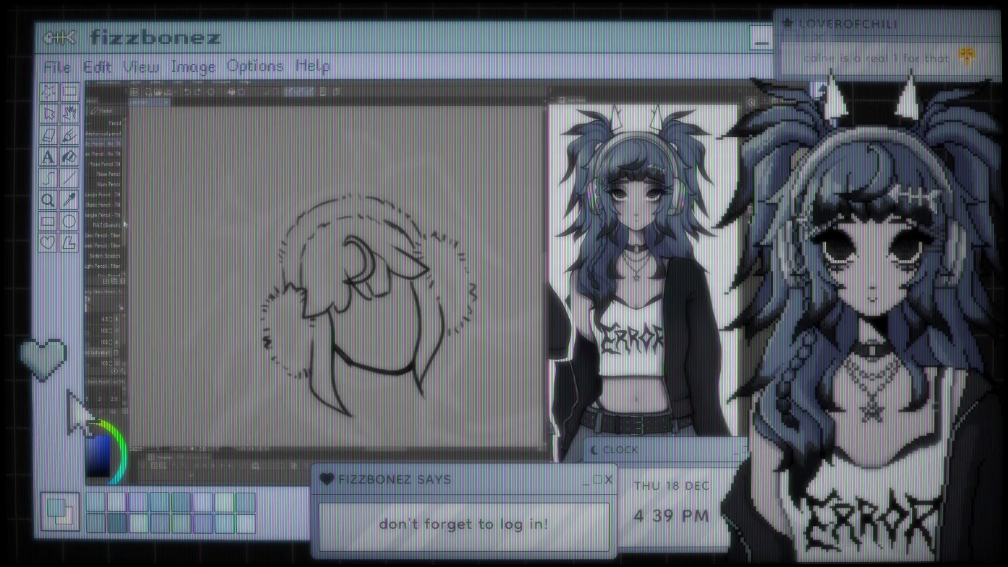
key("b")
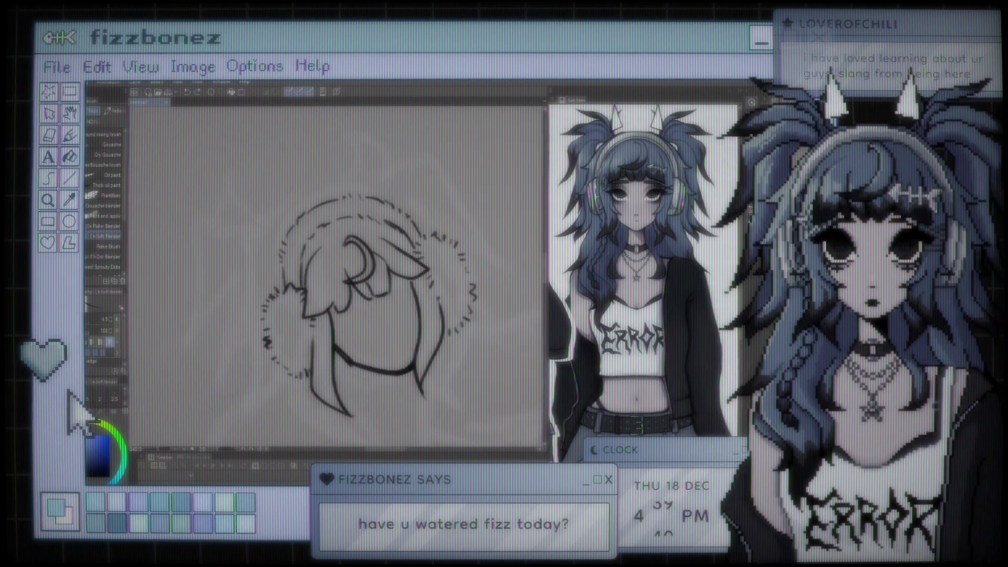
key("e")
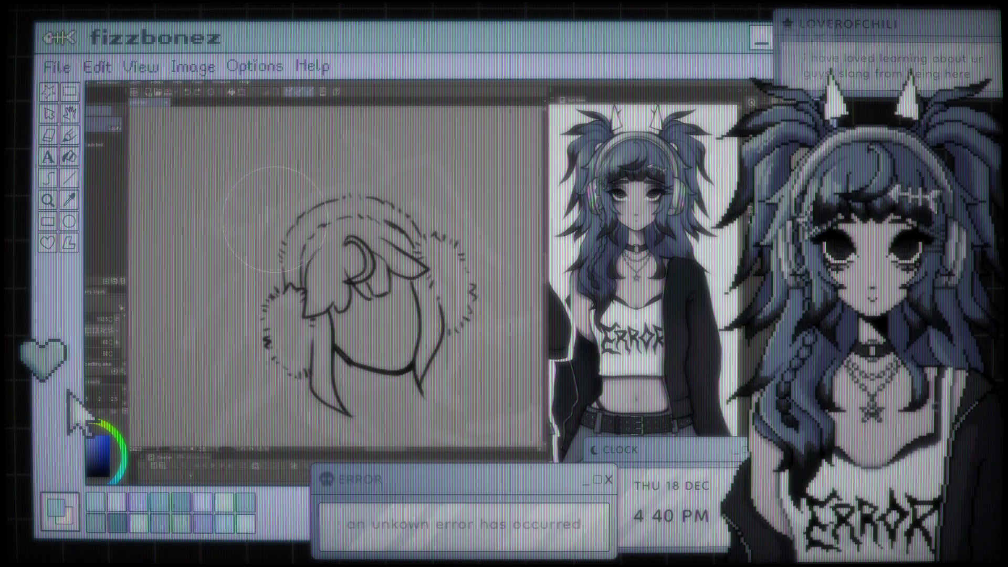
Return to the Brush tool and zoom out to see the inked head beside the snowman sketch
key("b")
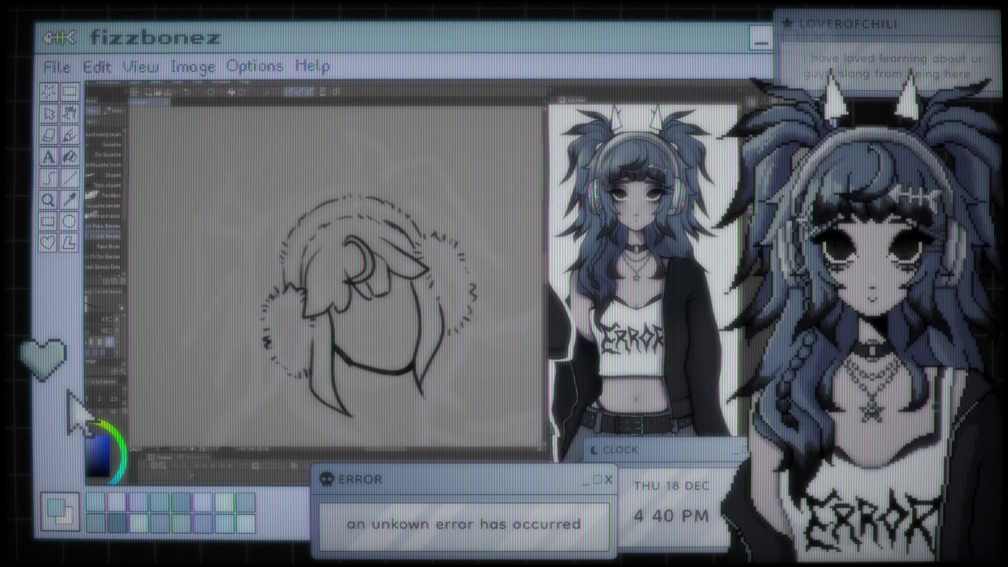
key("ctrl+minus")
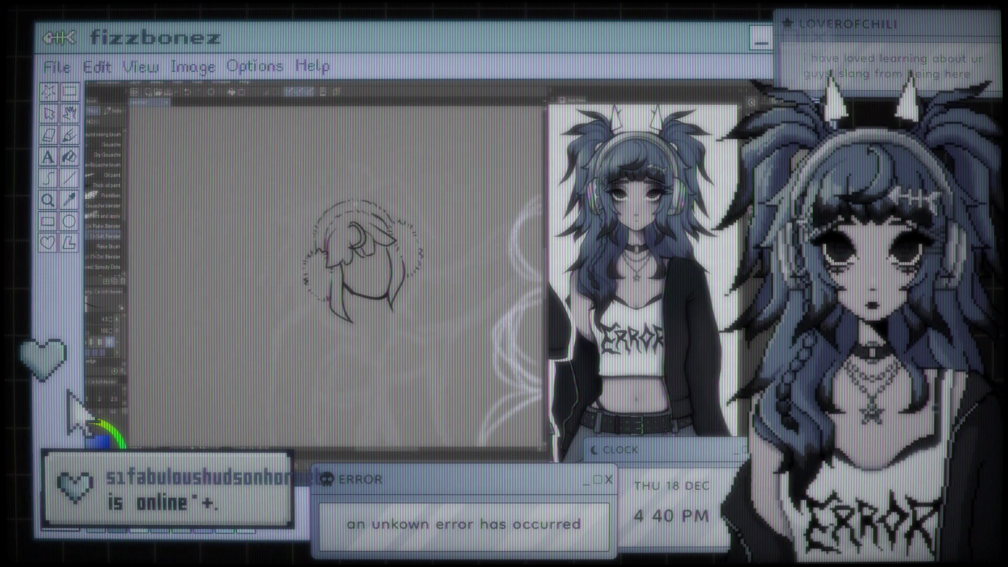
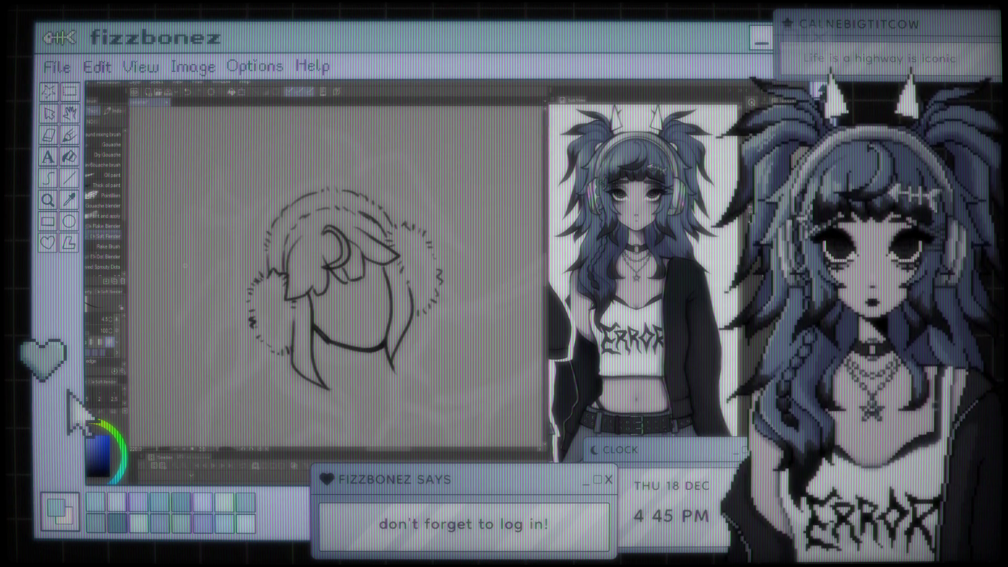
Zoom around the beanie head lineart and toggle between the eraser and inking brush
scroll(336, 278, "down", 3)
scroll(336, 278, "up", 3)
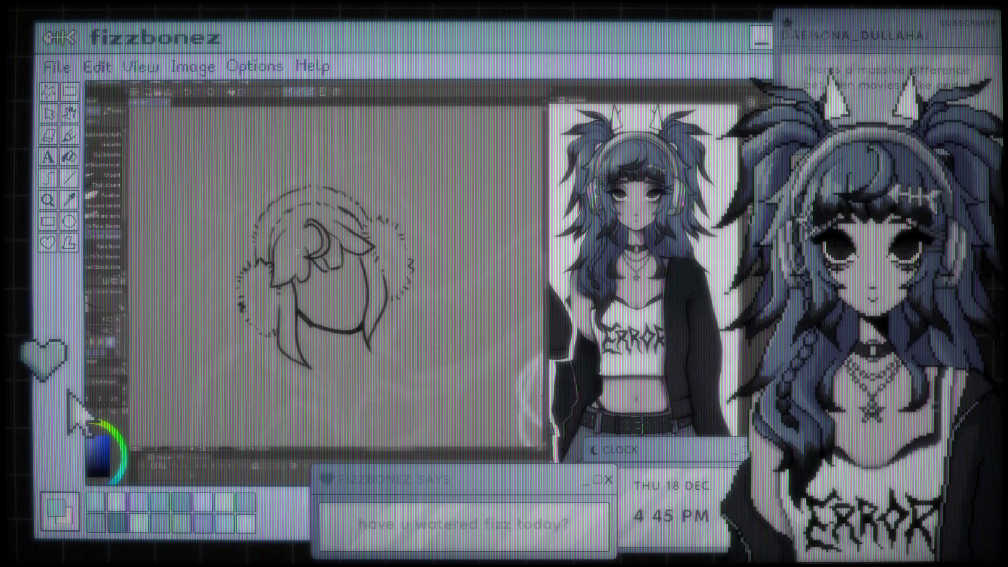
scroll(297, 252, "up", 1)
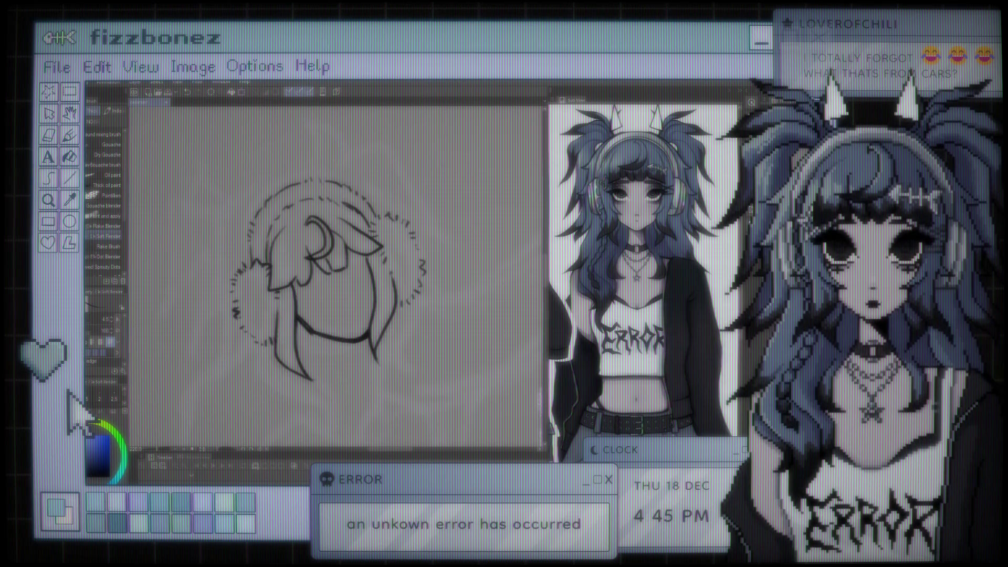
scroll(338, 255, "down", 5)
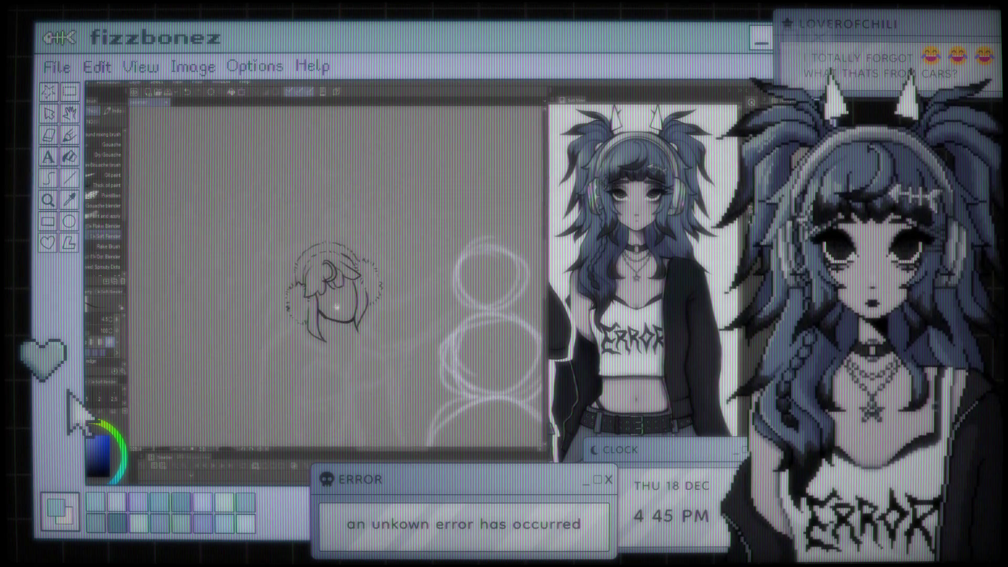
scroll(338, 254, "down", 3)
scroll(317, 233, "up", 5)
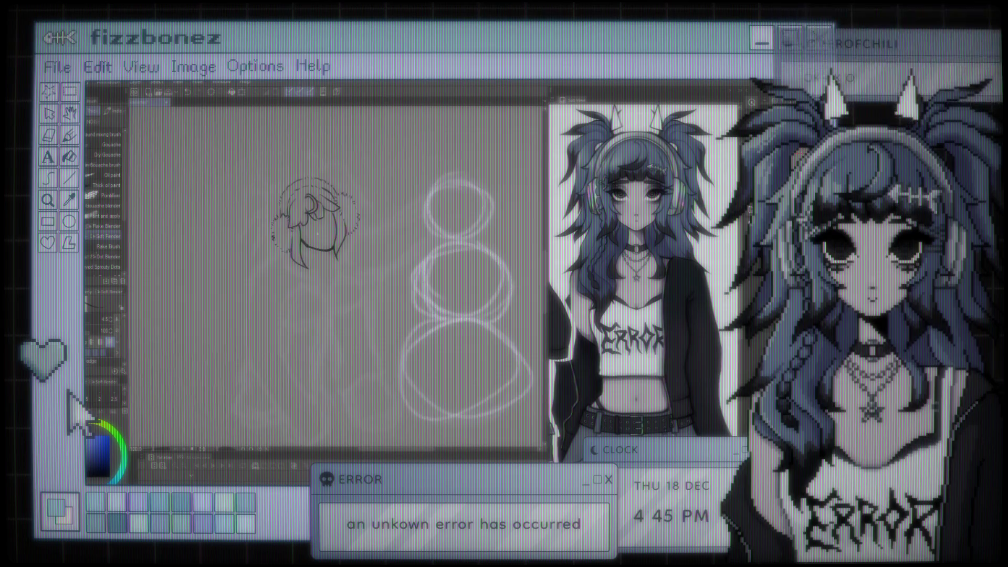
scroll(318, 234, "up", 5)
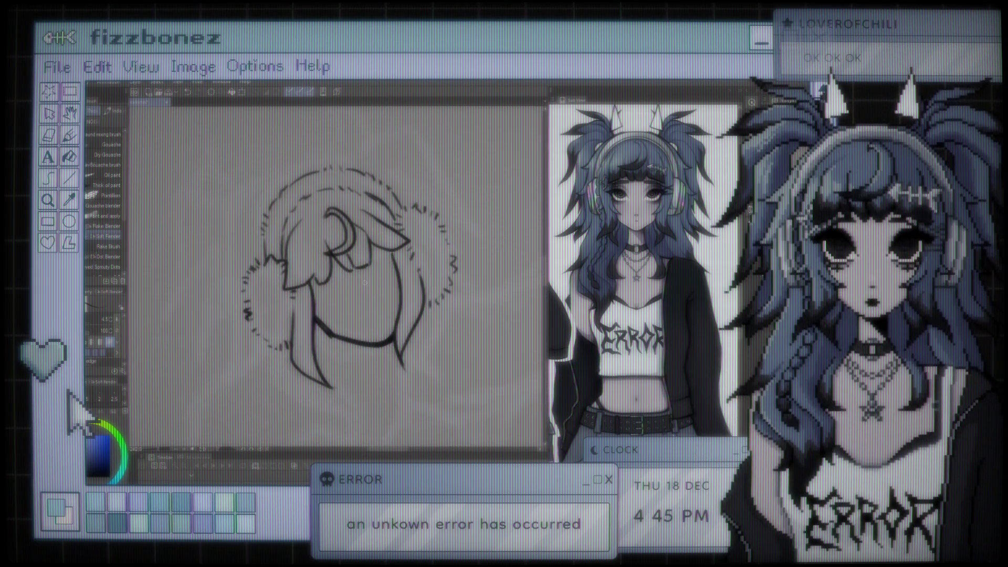
scroll(365, 282, "down", 2)
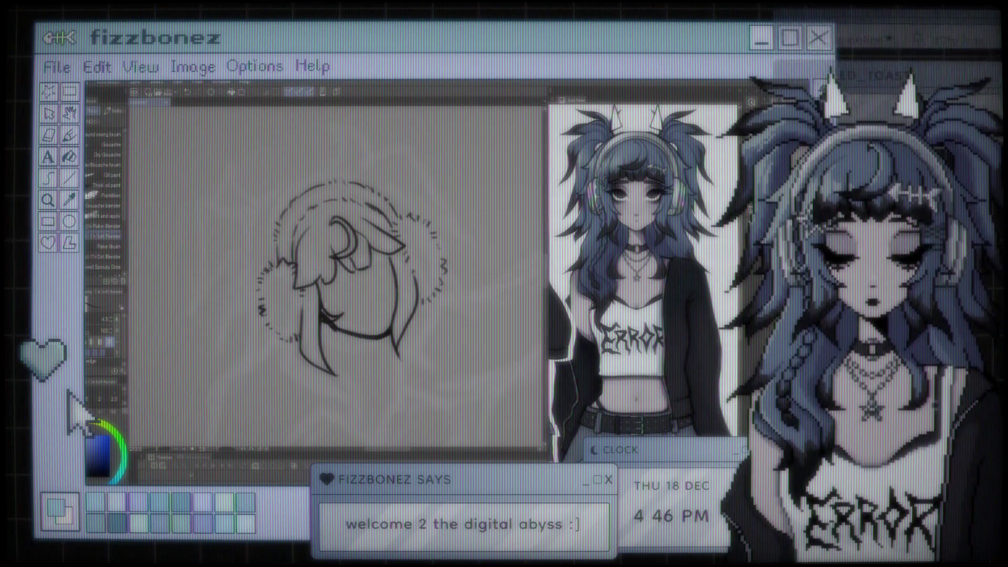
key("e")
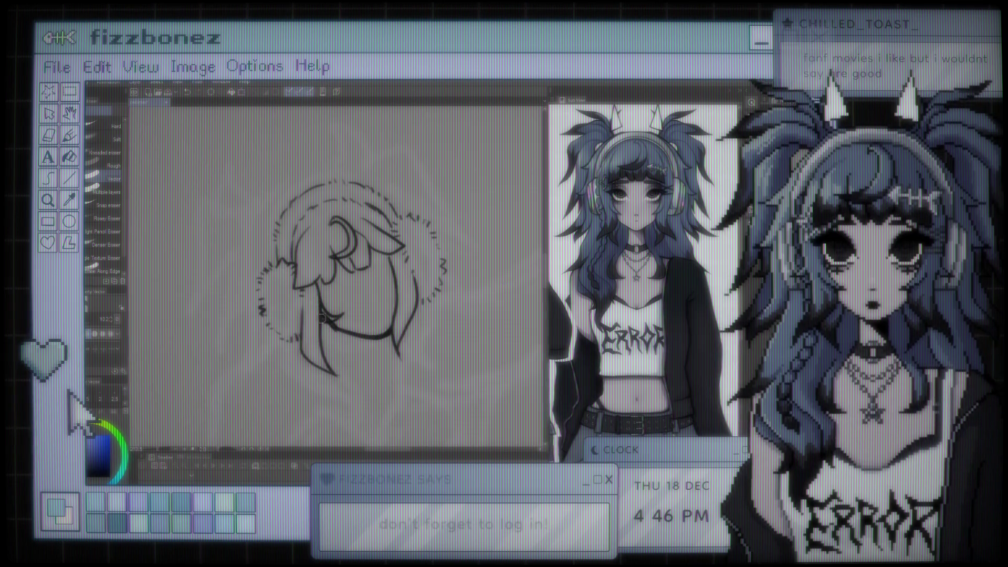
key("b")
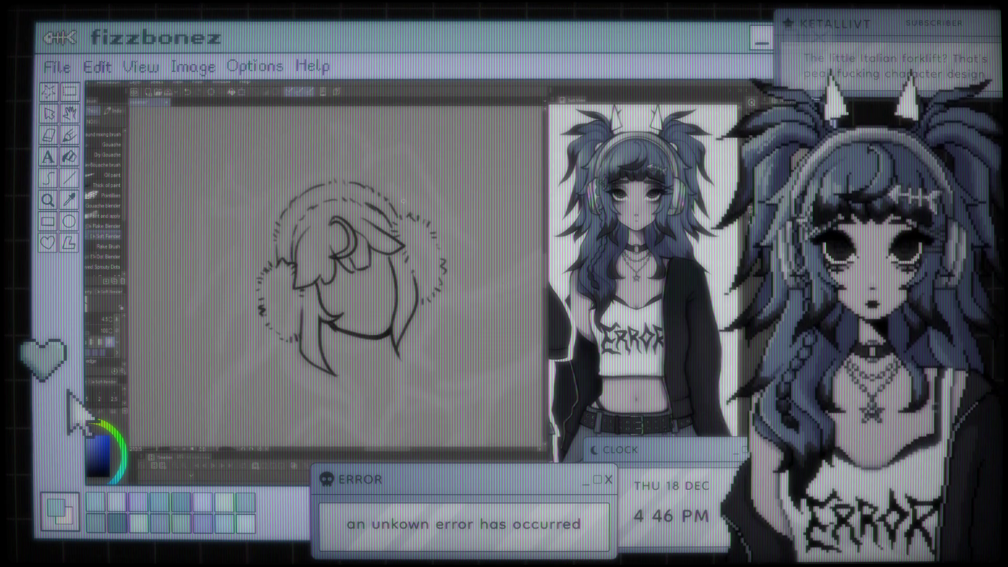
Tilt and shift the view up, then ink a short downward stroke beside the face
key("minus")
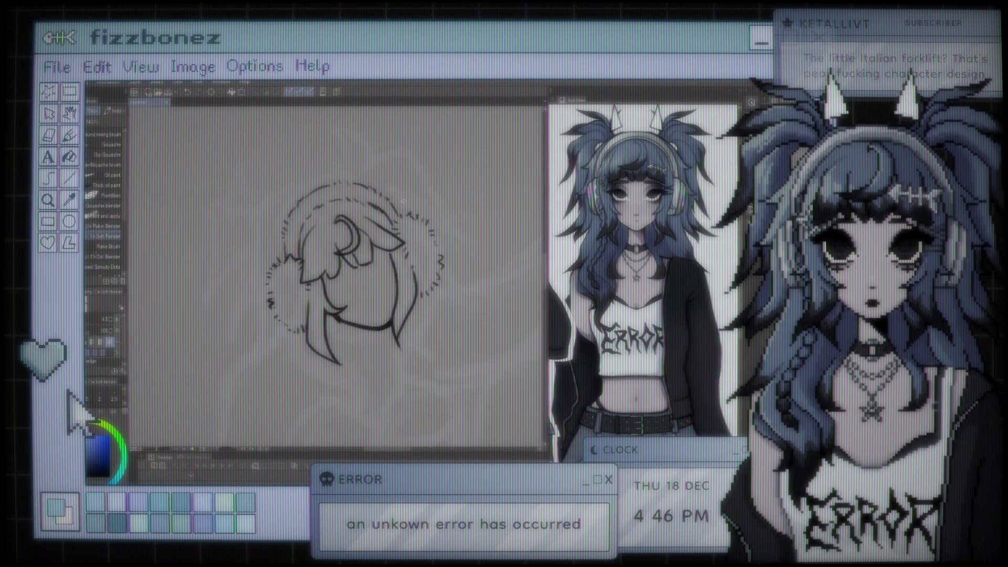
scroll(403, 201, "up", 3)
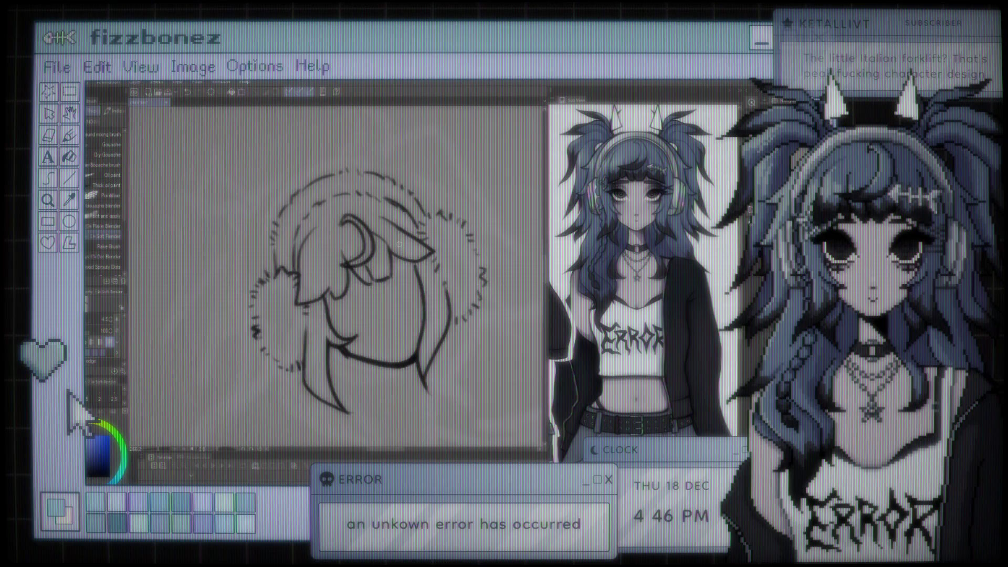
scroll(399, 244, "up", 2)
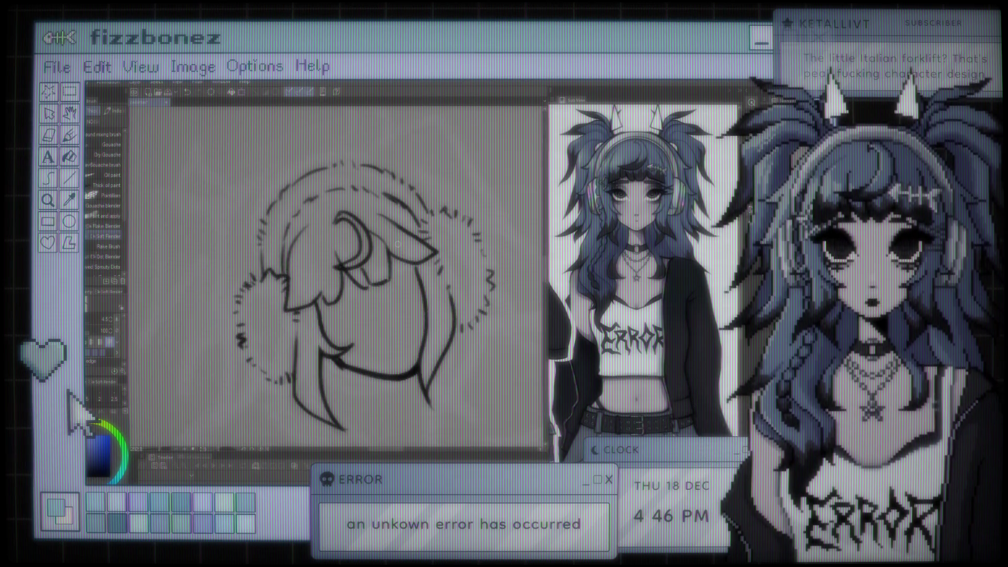
left_click_drag(392, 255, 383, 231)
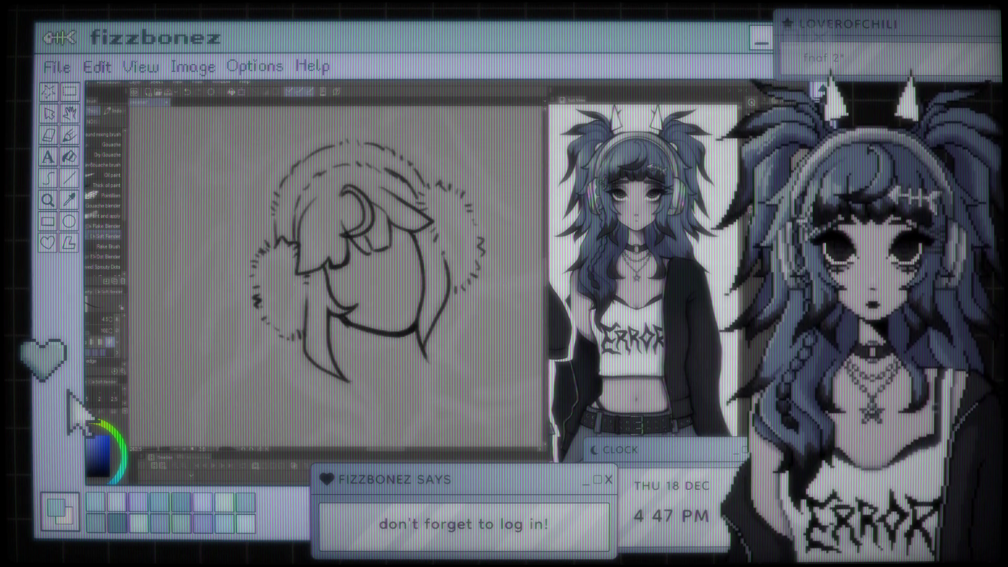
scroll(369, 253, "down", 2)
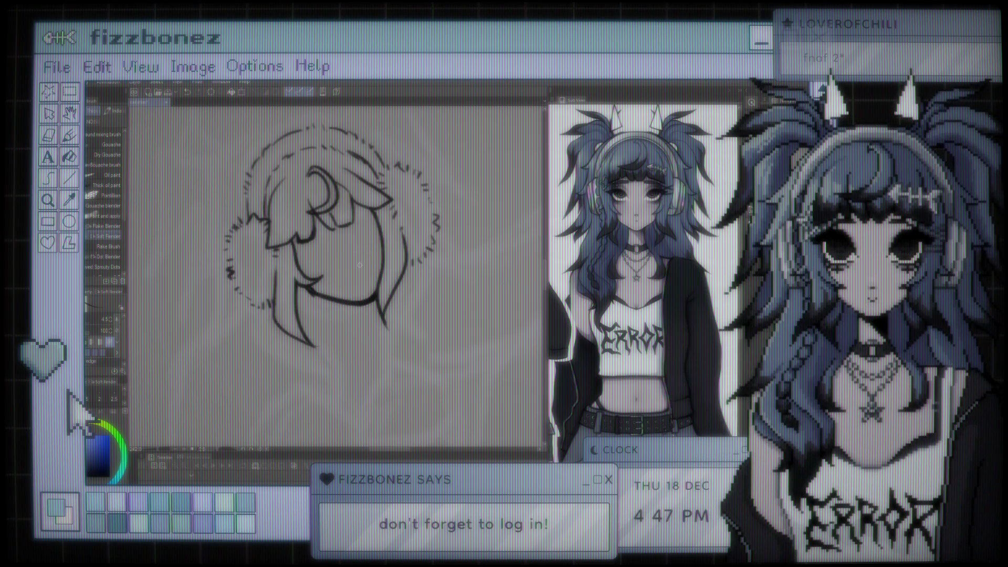
key("e")
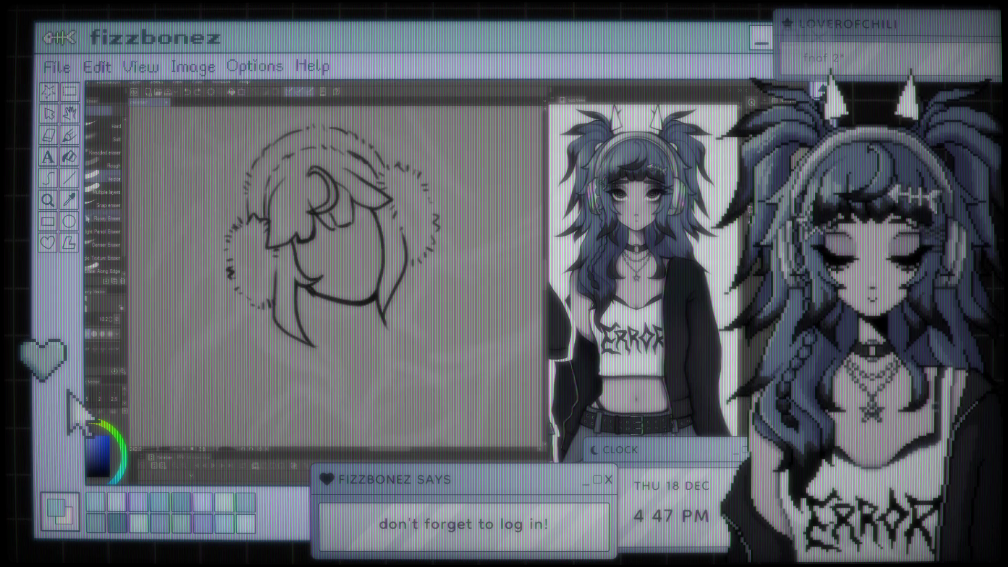
key("b")
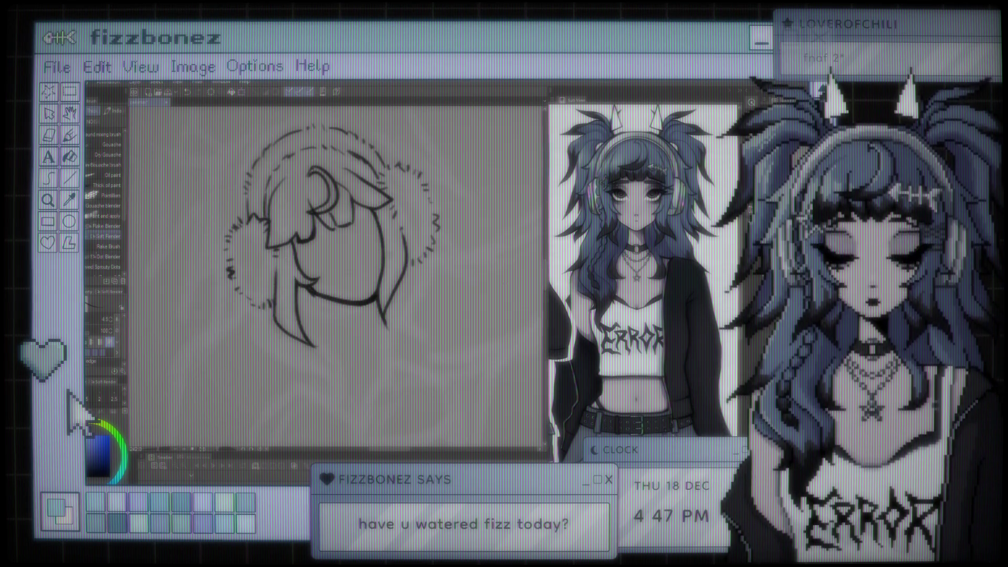
left_click_drag(382, 237, 378, 262)
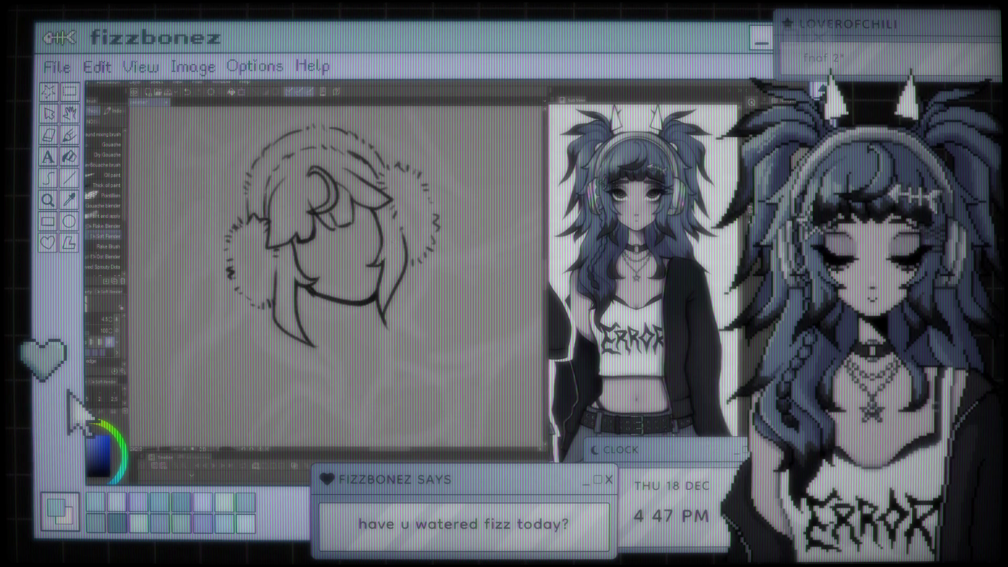
Zoom out to compare the beanie head with the snowman sketch, cycling tools with E and B
key("ctrl+minus")
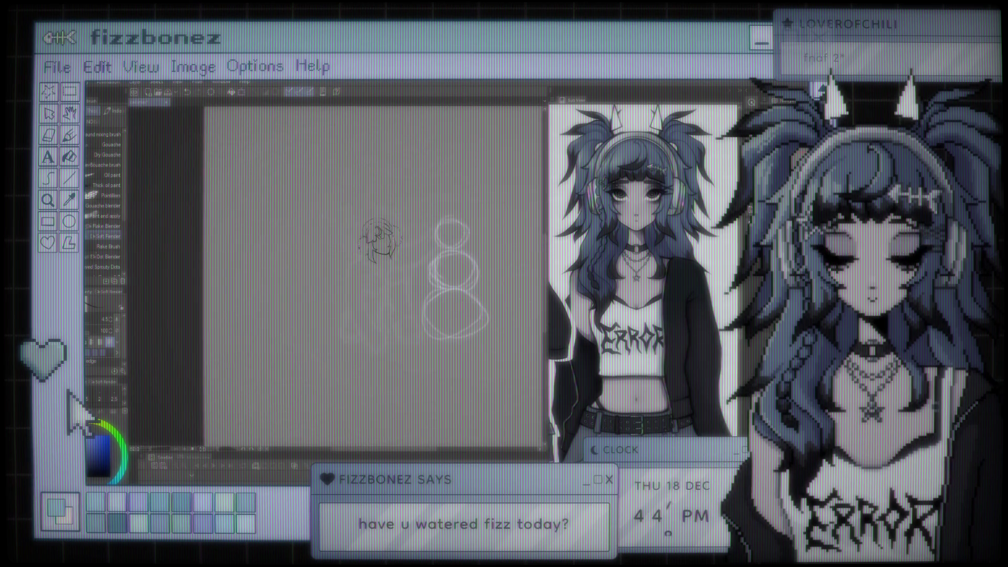
scroll(390, 240, "up", 5)
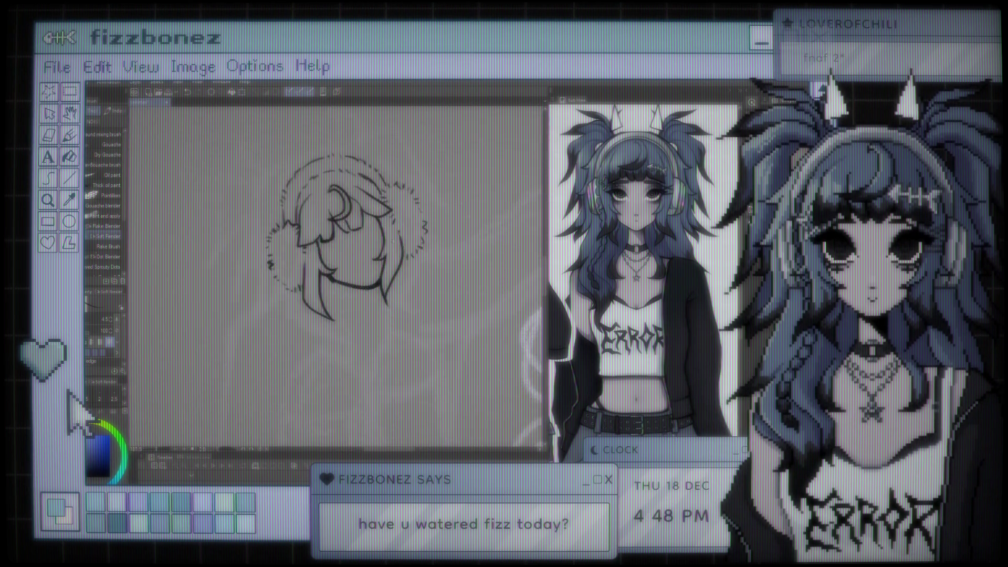
key("e")
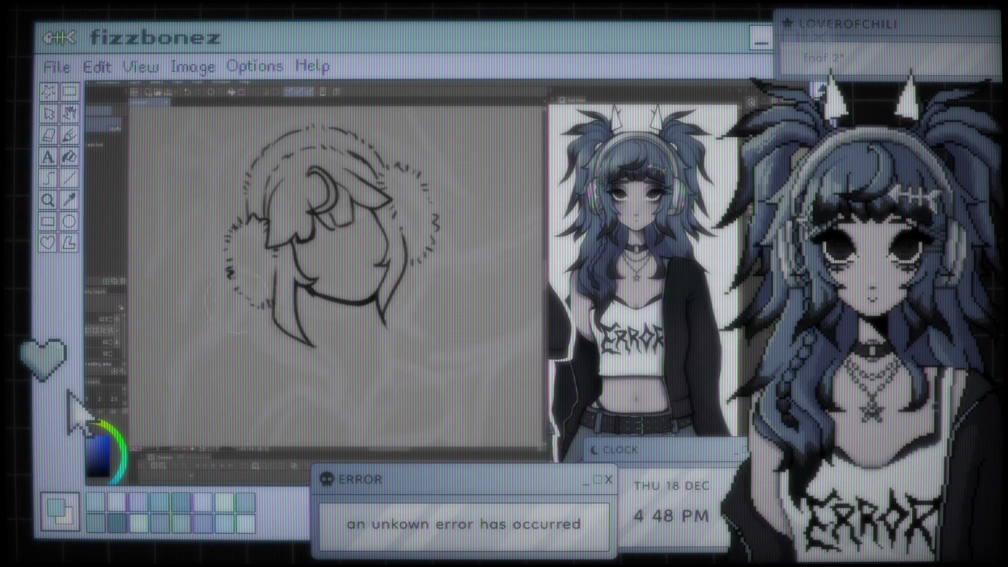
key("b")
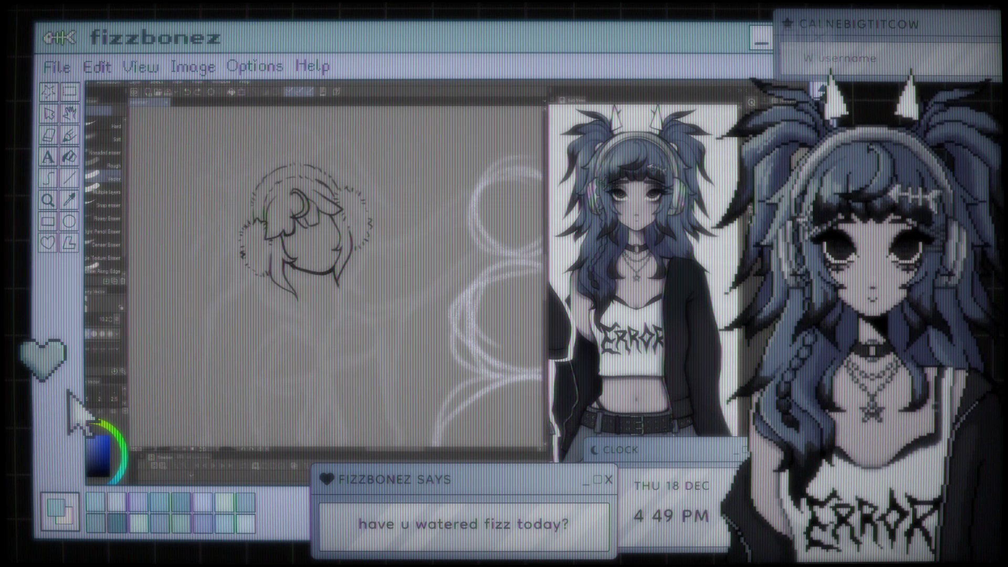
scroll(378, 284, "down", 3)
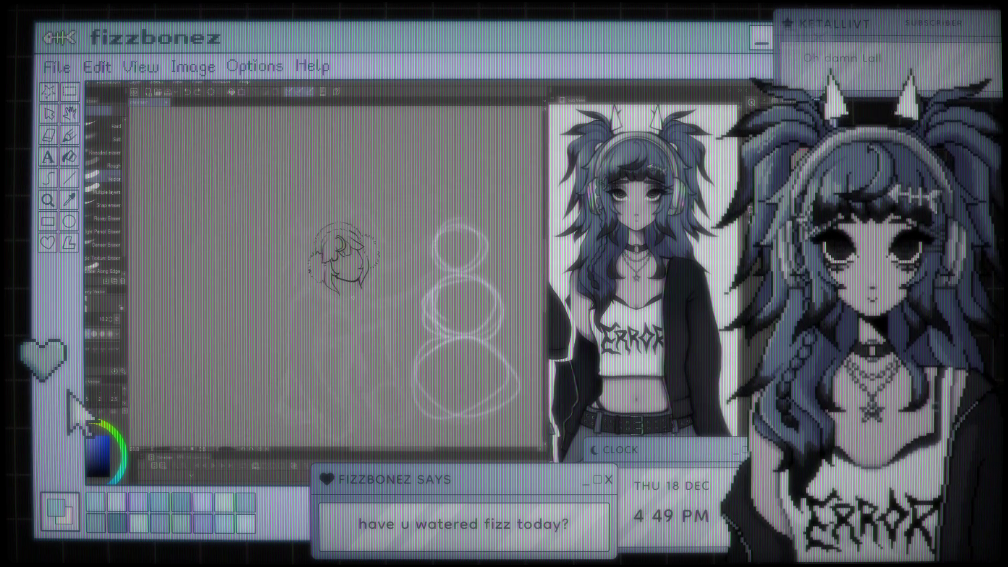
scroll(347, 299, "up", 1)
scroll(352, 297, "up", 3)
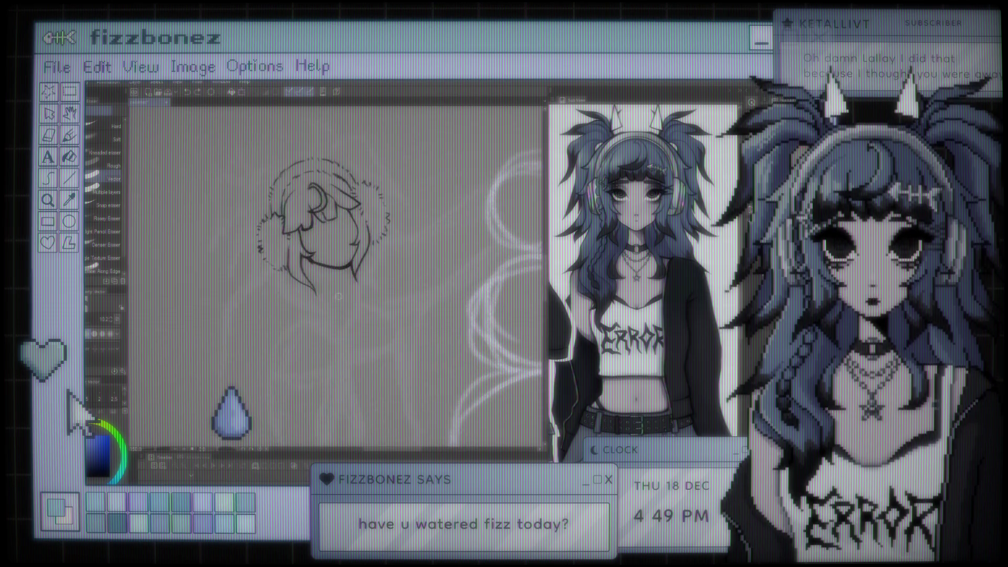
scroll(360, 223, "up", 3)
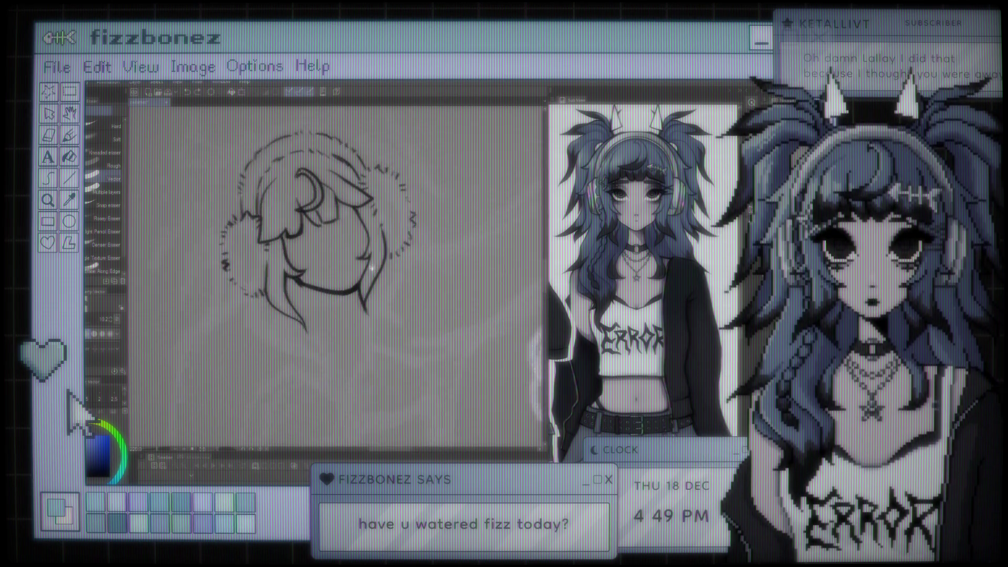
key("b")
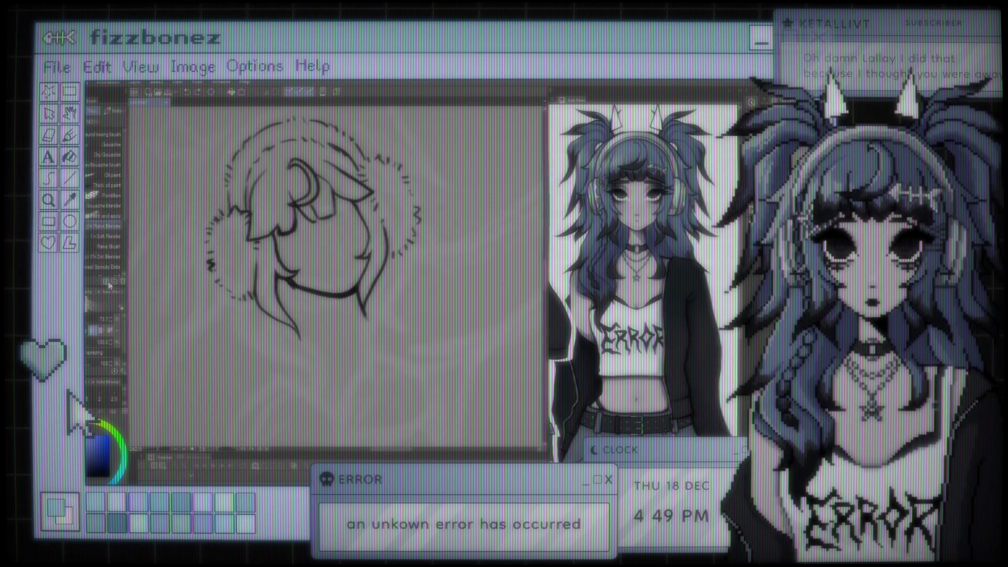
left_click(106, 236)
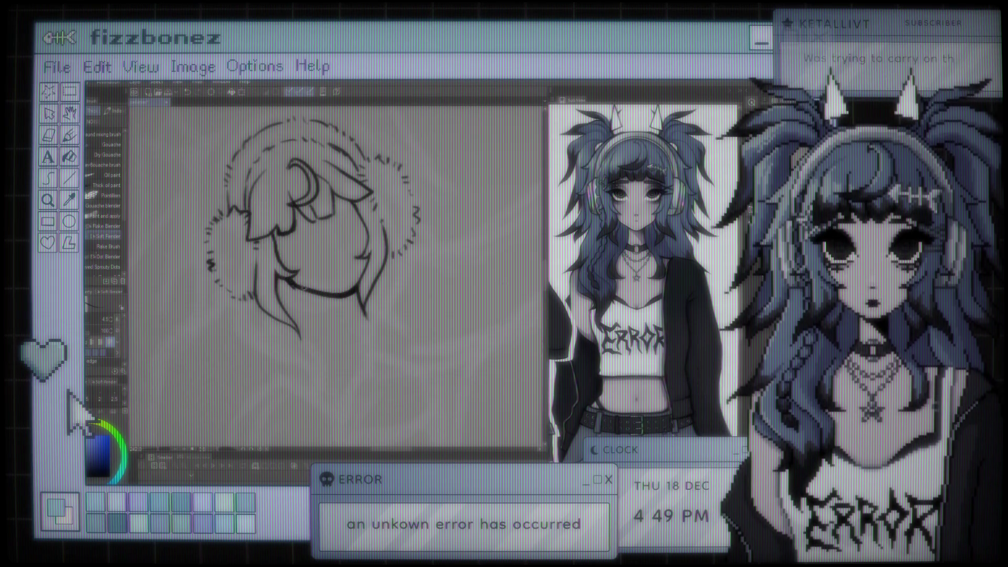
key("e")
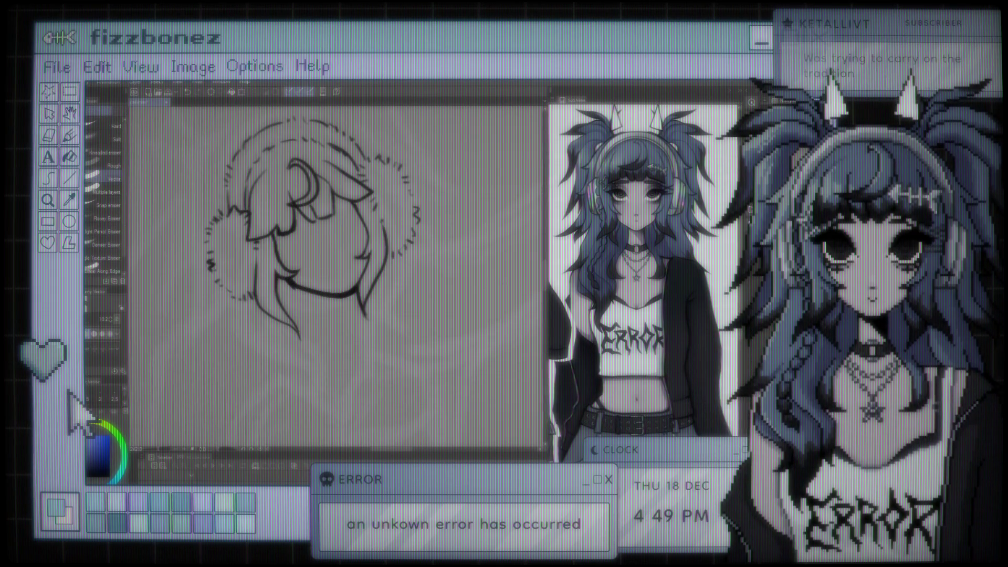
key("j")
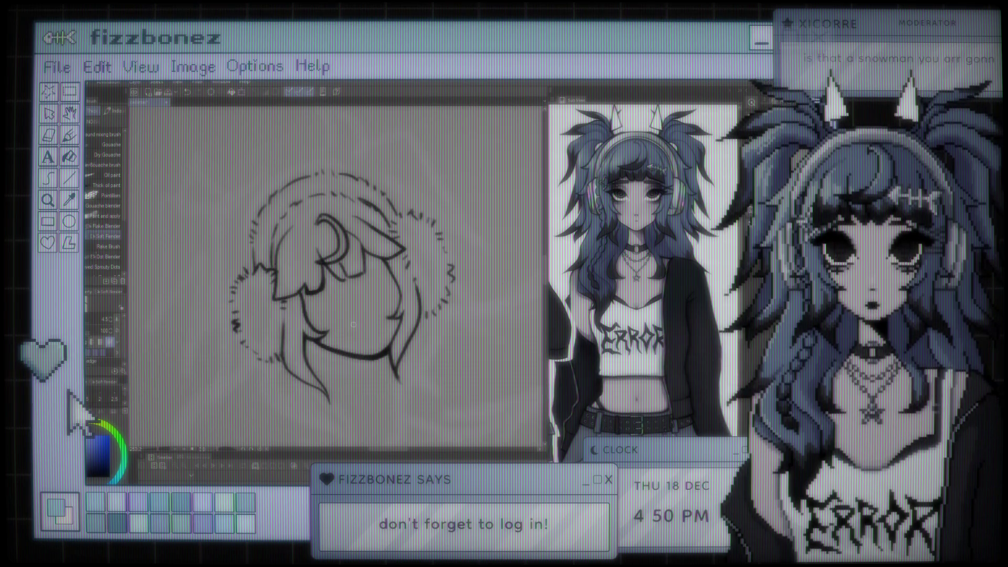
scroll(352, 325, "down", 5)
scroll(354, 325, "up", 5)
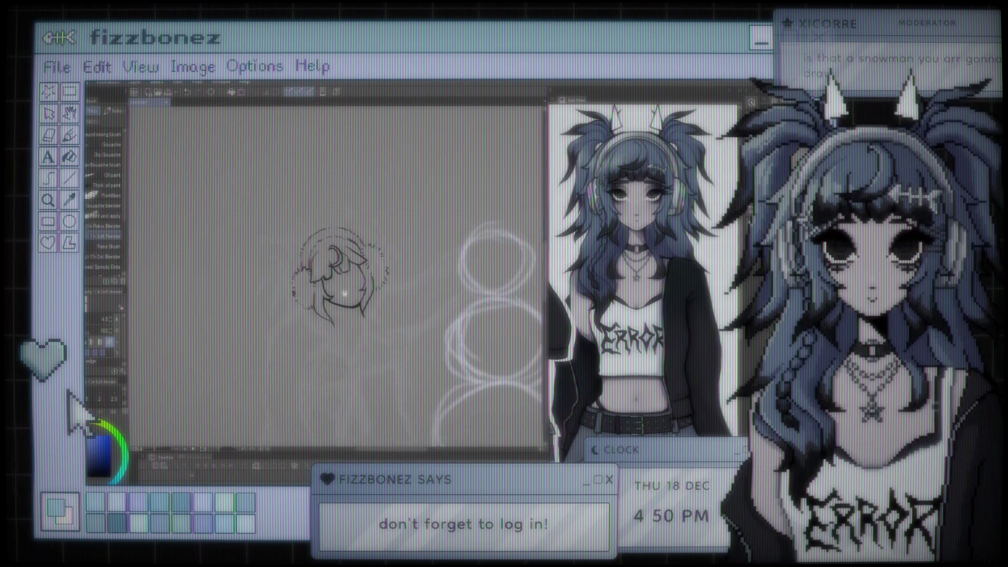
scroll(342, 283, "up", 2)
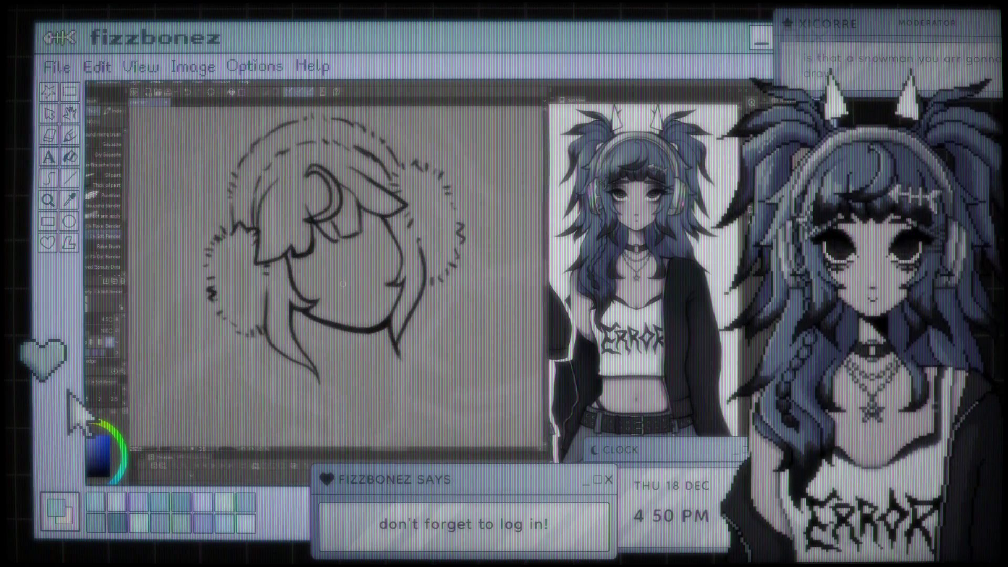
key("e")
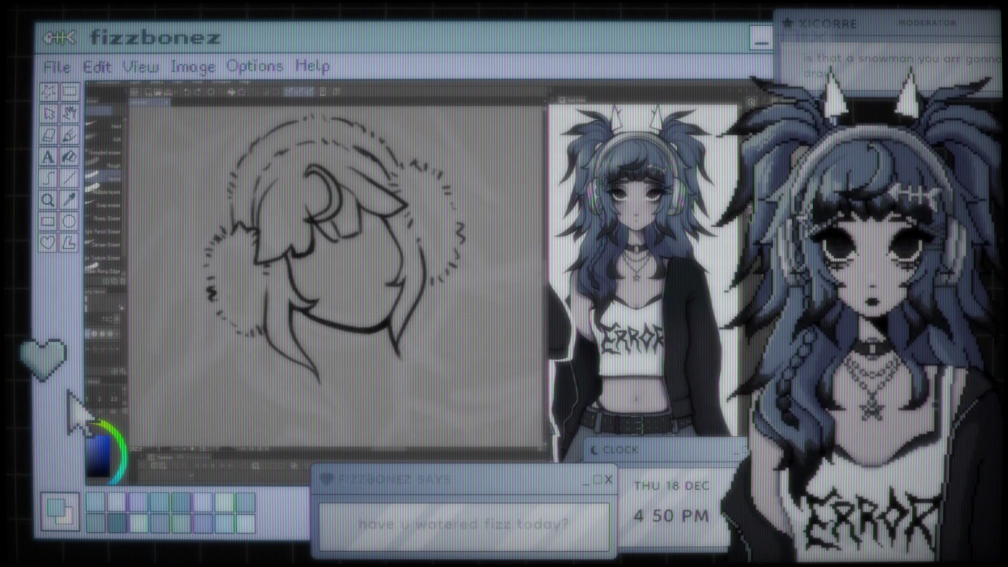
key("b")
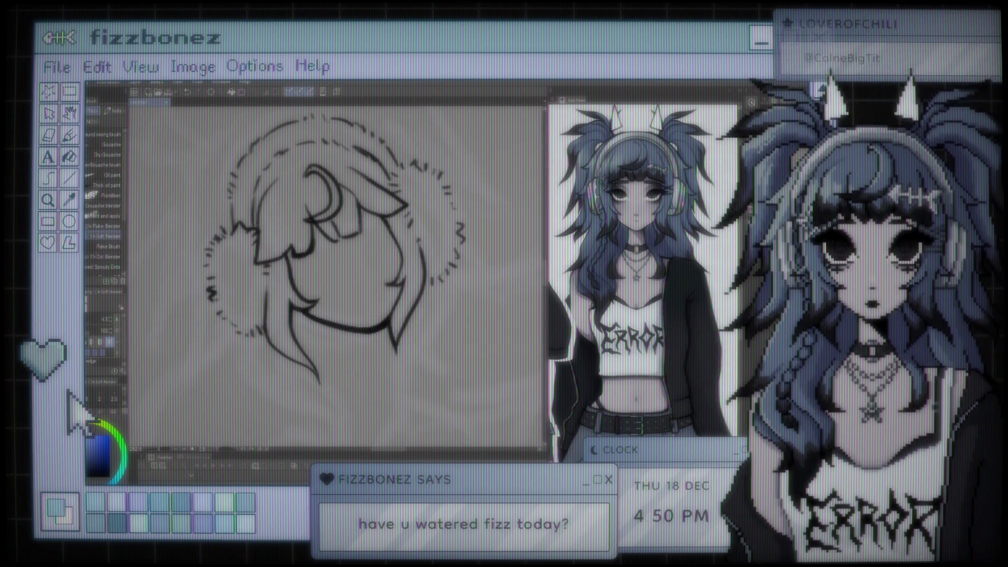
scroll(363, 257, "down", 2)
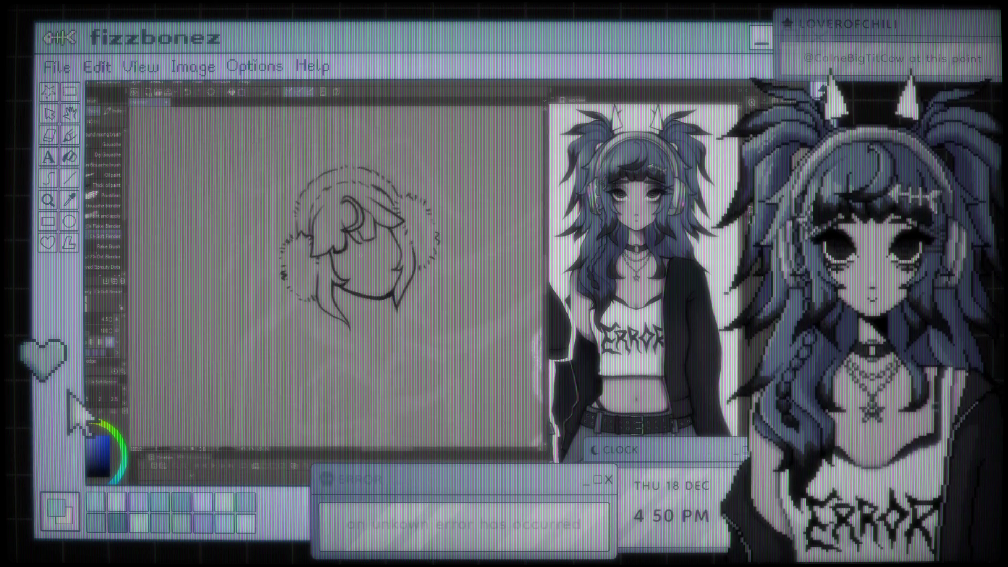
scroll(364, 257, "up", 2)
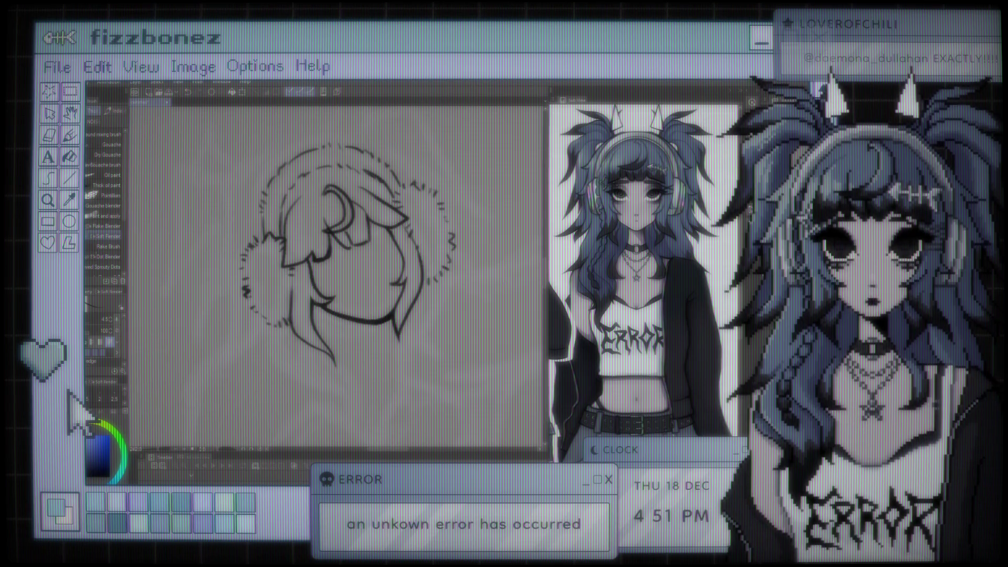
Recentre on the head and try curves along the beanie top, undoing each trial stroke
scroll(390, 264, "down", 5)
mouse_move(443, 332)
left_mouse_down()
mouse_move(361, 300)
mouse_move(367, 305)
left_mouse_up()
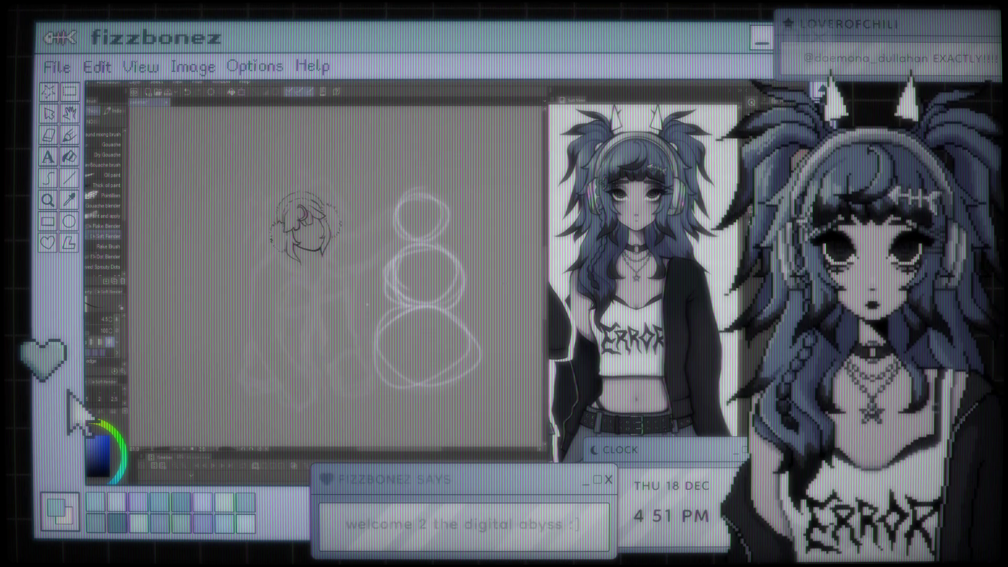
scroll(336, 263, "up", 2)
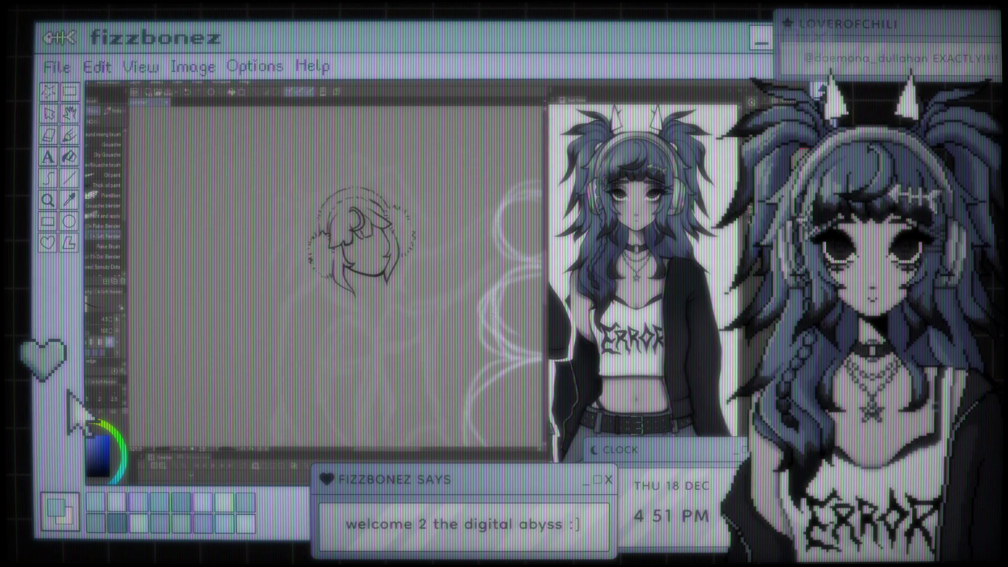
scroll(363, 242, "up", 1)
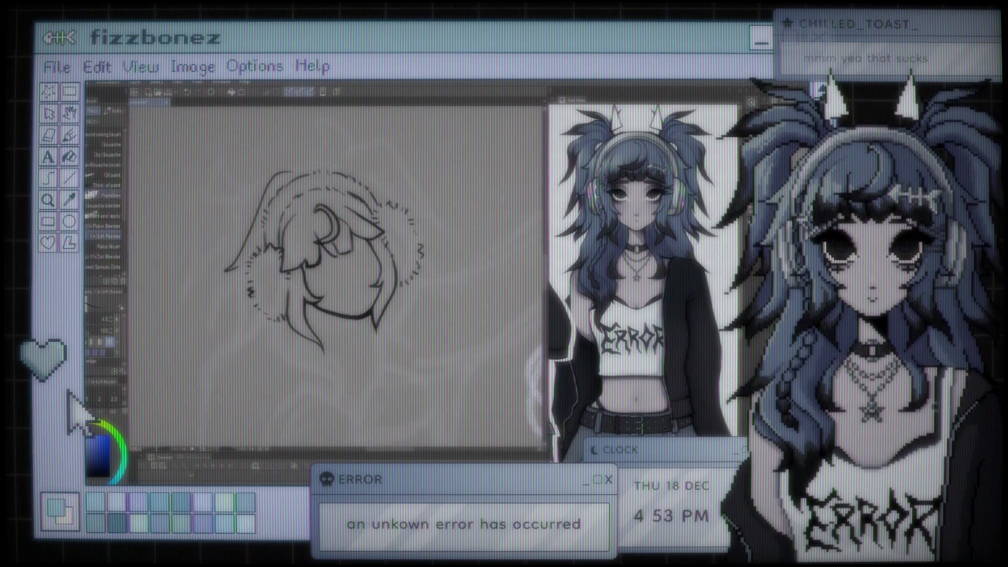
key("ctrl+z")
key("ctrl+y")
left_click_drag(336, 163, 402, 182)
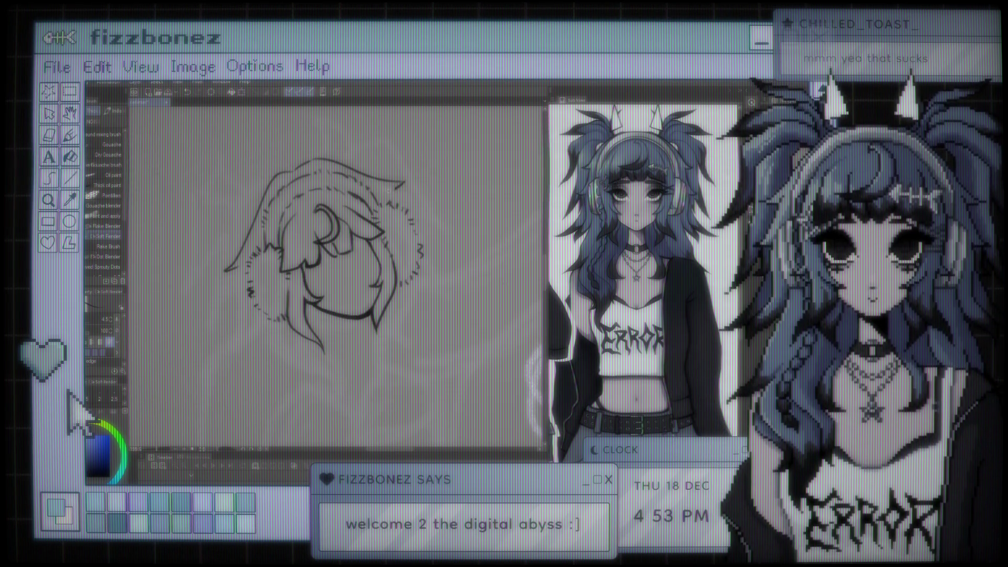
key("ctrl+z")
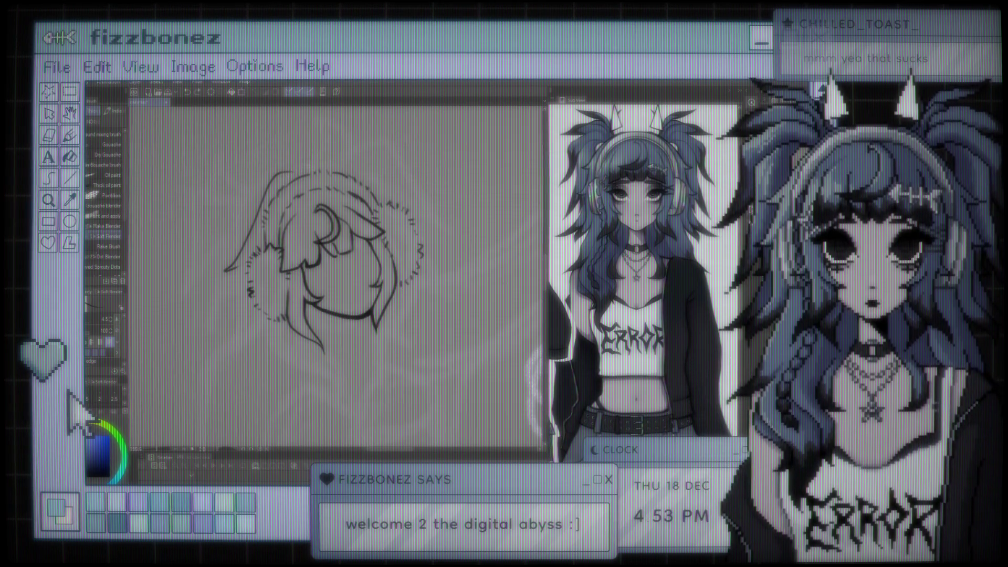
mouse_move(290, 173)
left_mouse_down()
mouse_move(322, 158)
mouse_move(423, 199)
left_mouse_up()
key("ctrl+z")
key("ctrl+z")
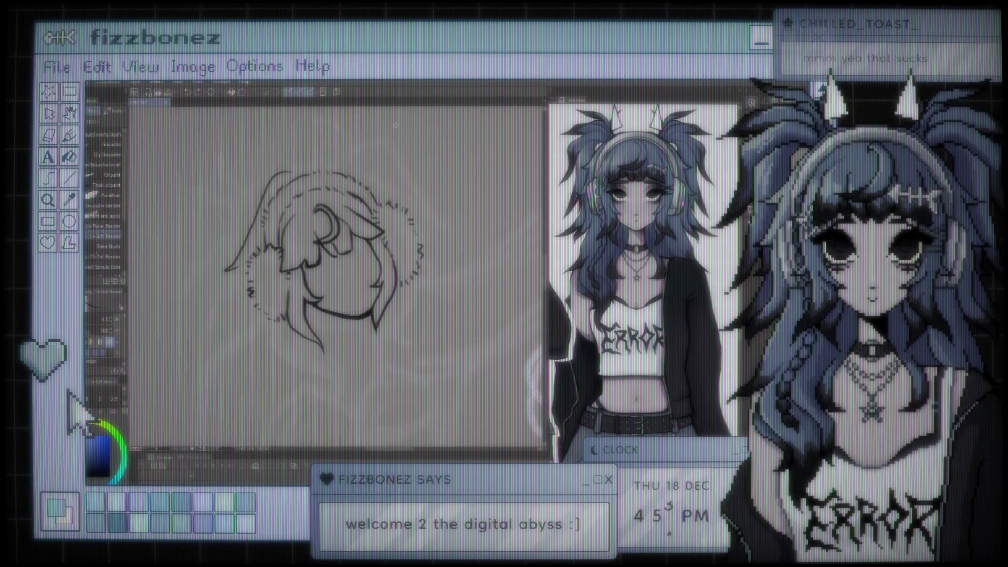
scroll(336, 252, "down", 1)
scroll(317, 249, "down", 3)
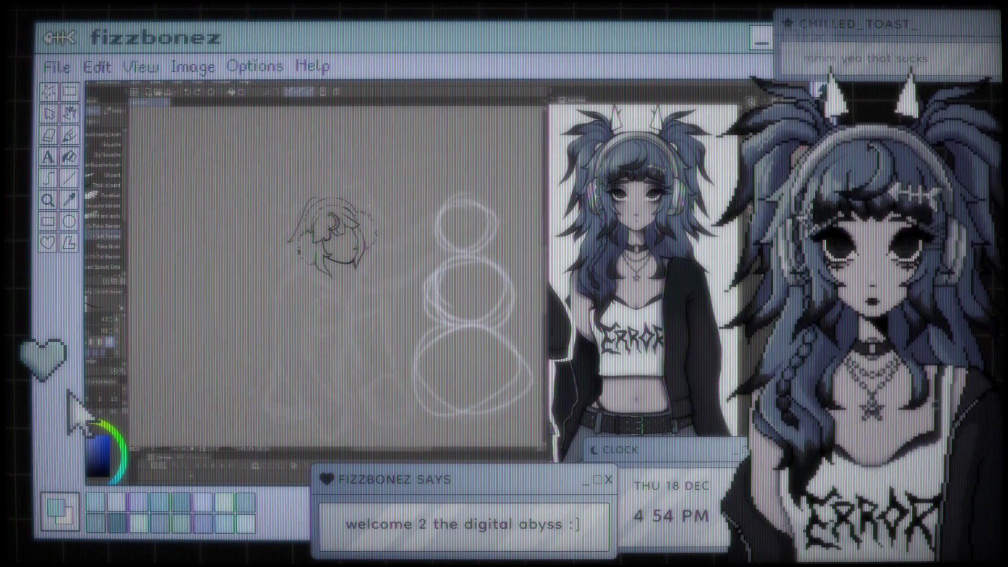
scroll(347, 242, "up", 2)
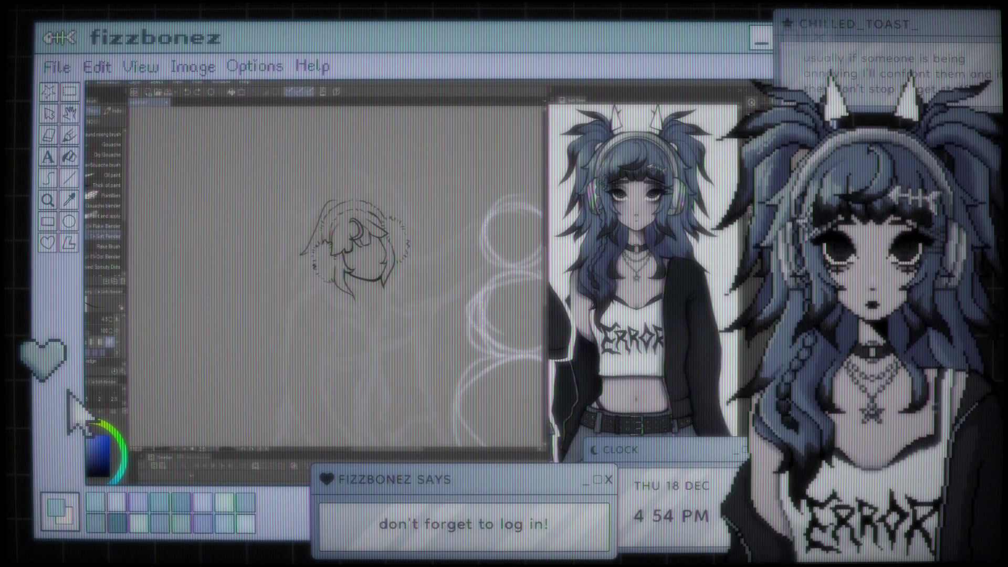
scroll(412, 223, "up", 5)
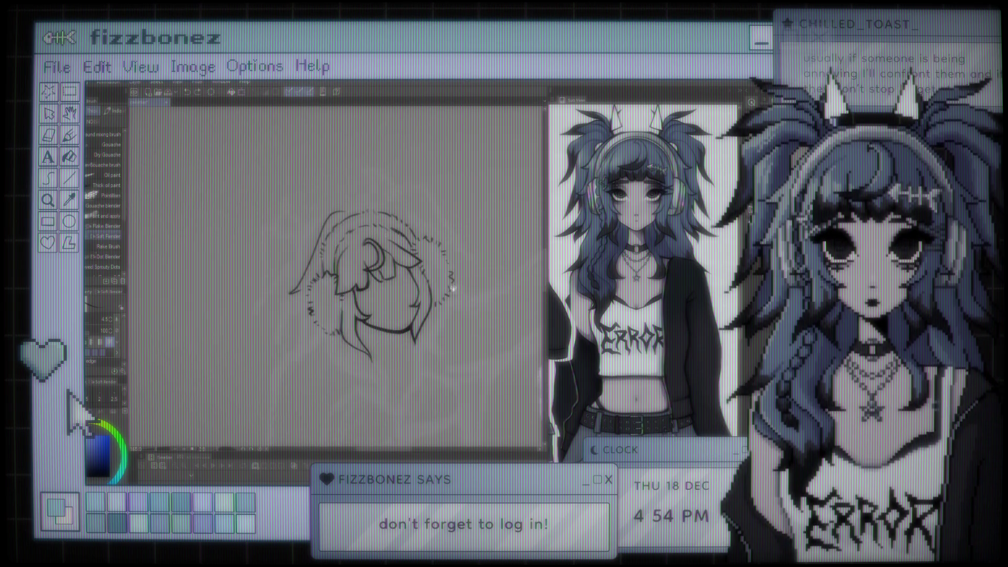
left_click_drag(305, 276, 316, 279)
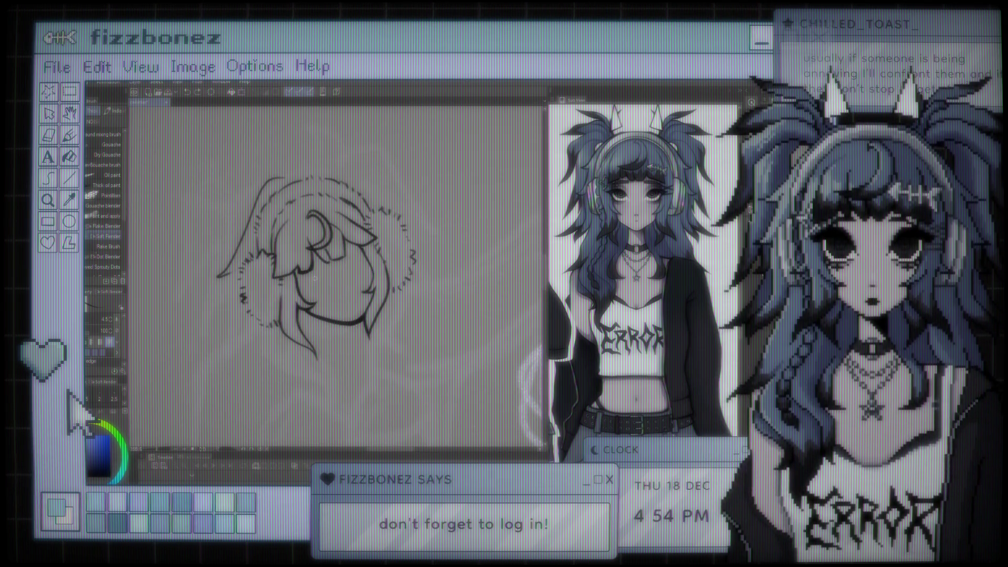
key("j")
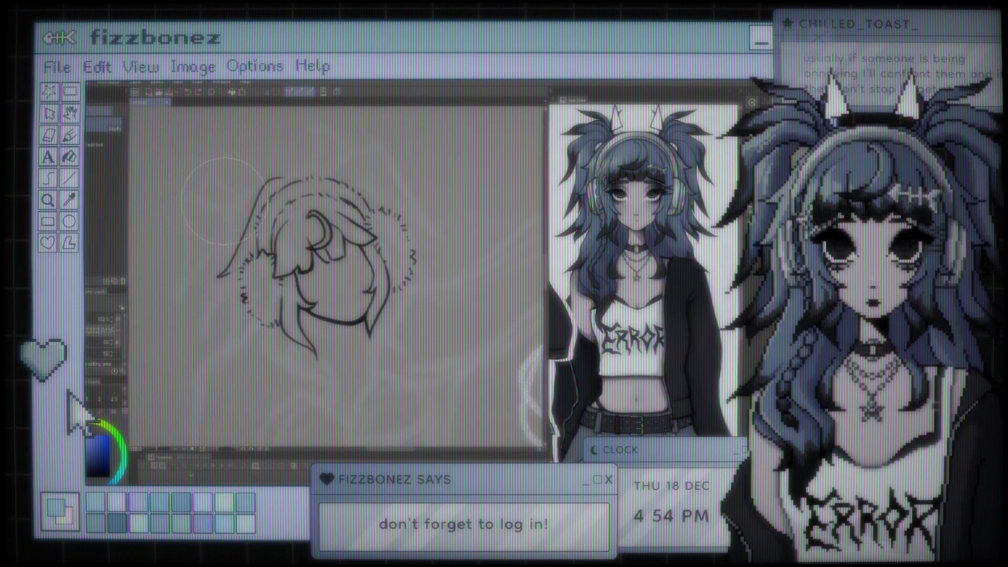
key("b")
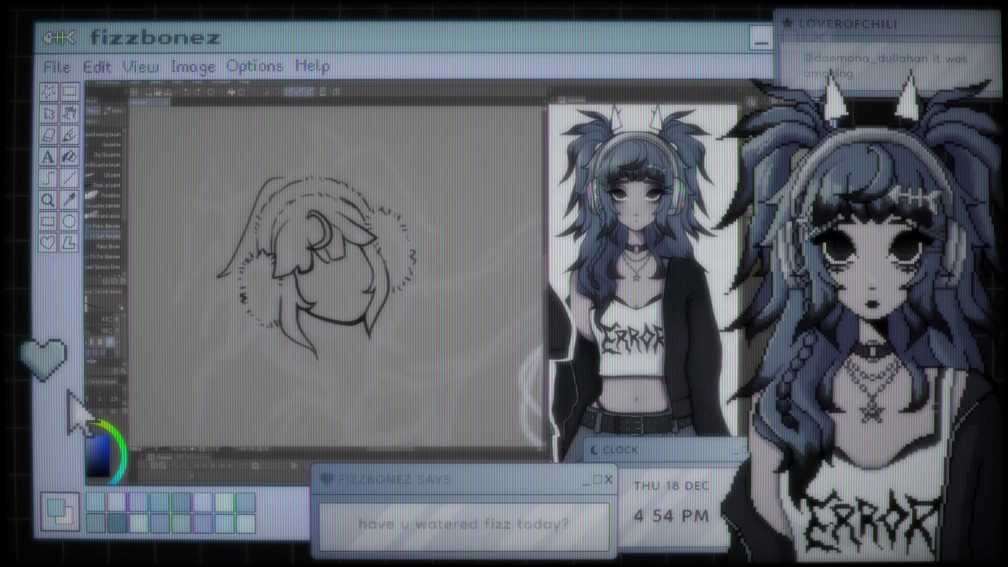
key("ctrl+z")
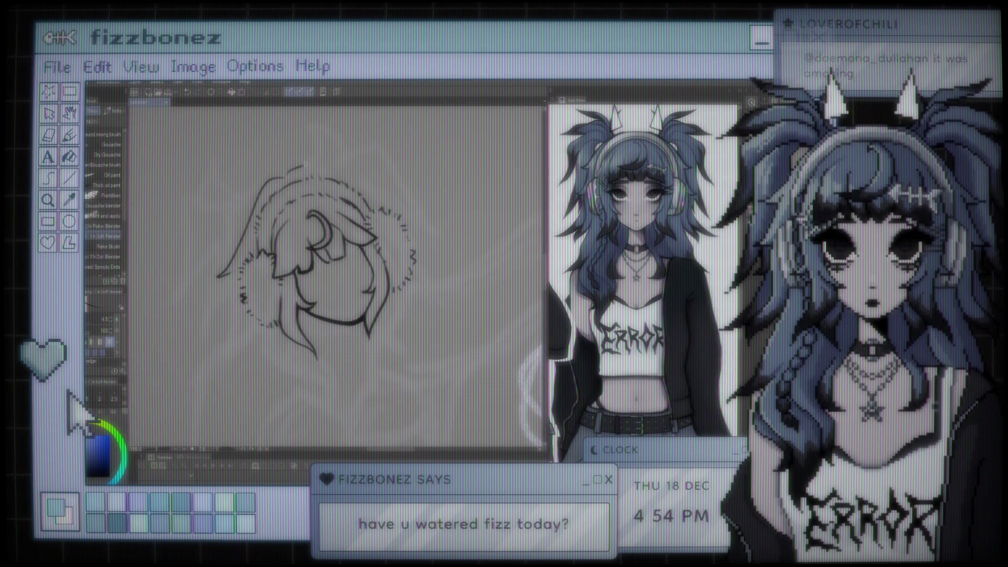
key("ctrl+z")
left_click_drag(286, 170, 366, 186)
key("ctrl+z")
key("ctrl+z")
left_click_drag(302, 164, 365, 192)
key("ctrl+z")
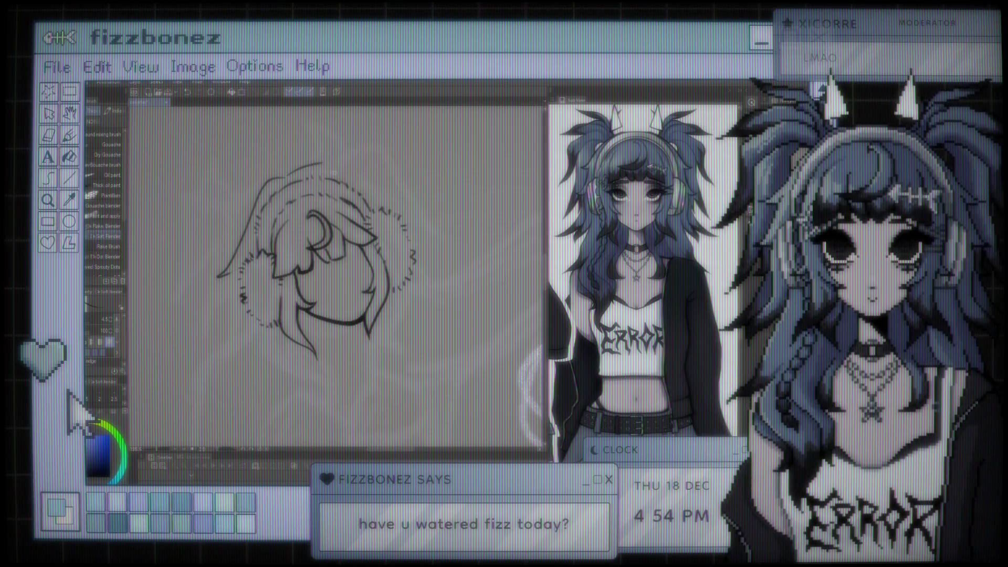
scroll(490, 169, "down", 3)
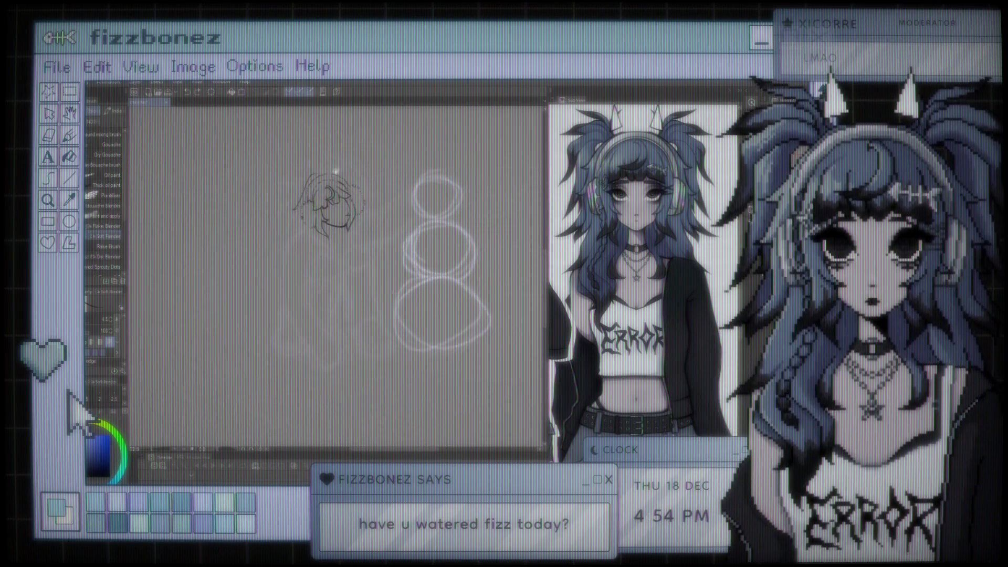
scroll(347, 195, "up", 2)
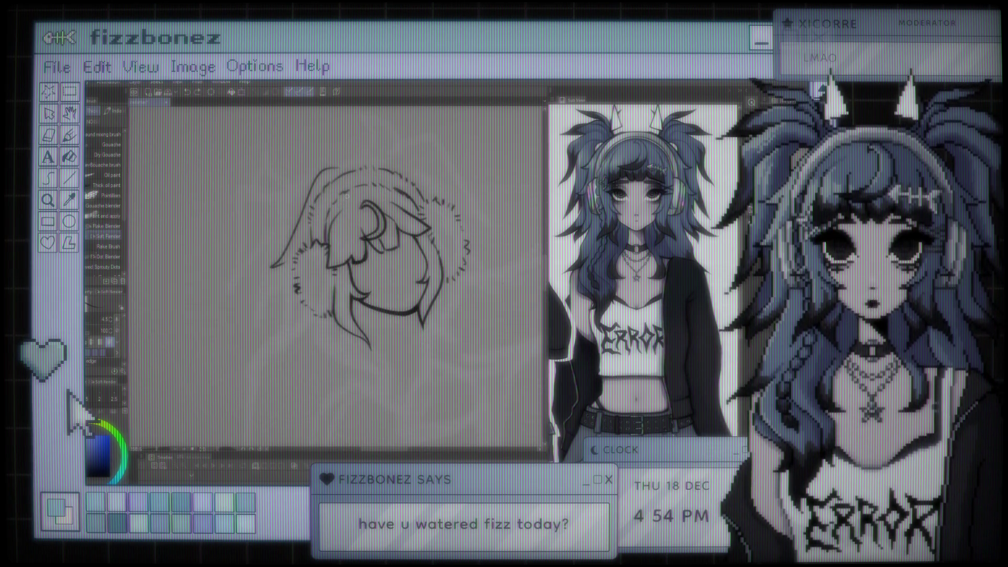
key("e")
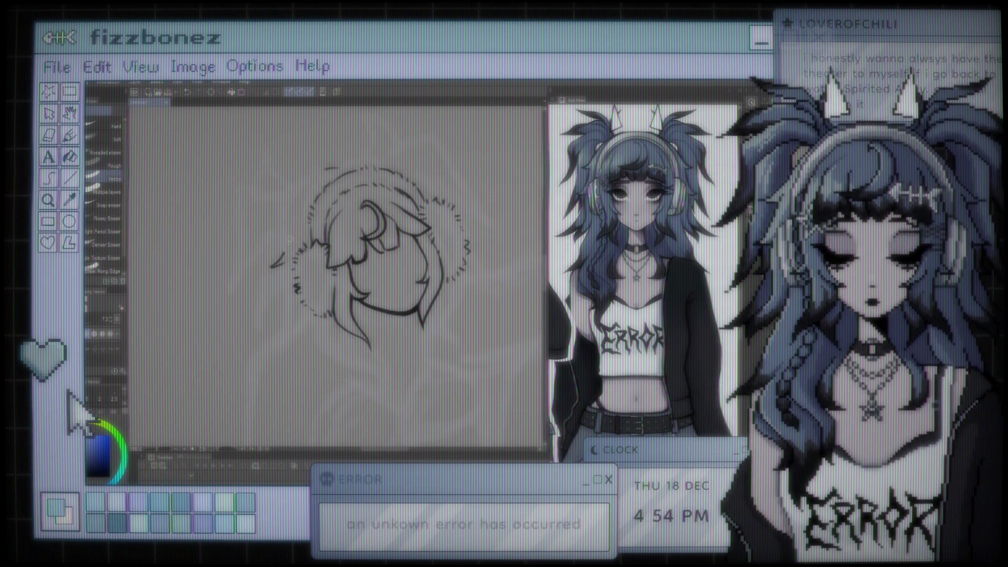
key("p")
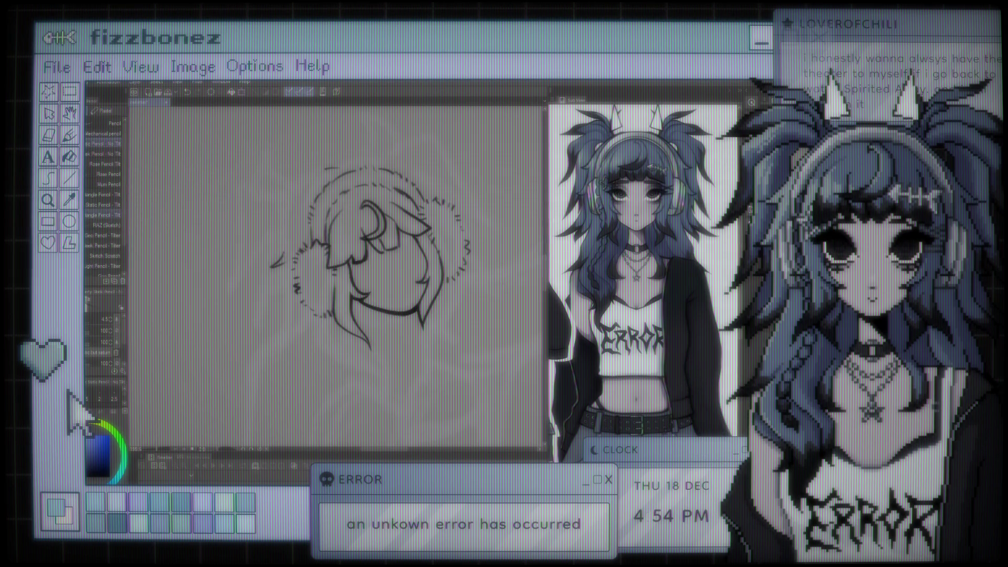
key("b")
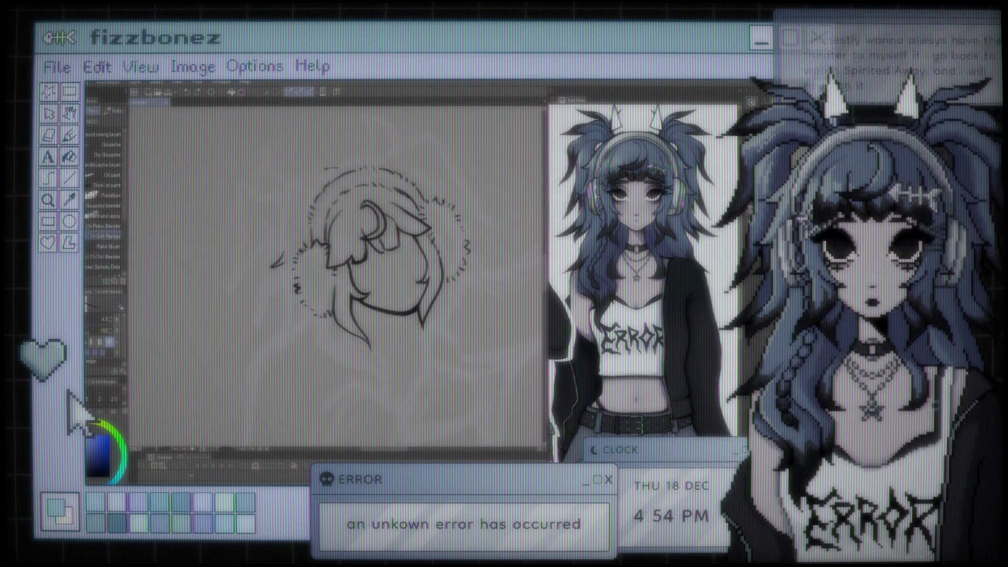
mouse_move(325, 168)
left_mouse_down()
mouse_move(286, 215)
mouse_move(272, 265)
left_mouse_up()
key("ctrl+z")
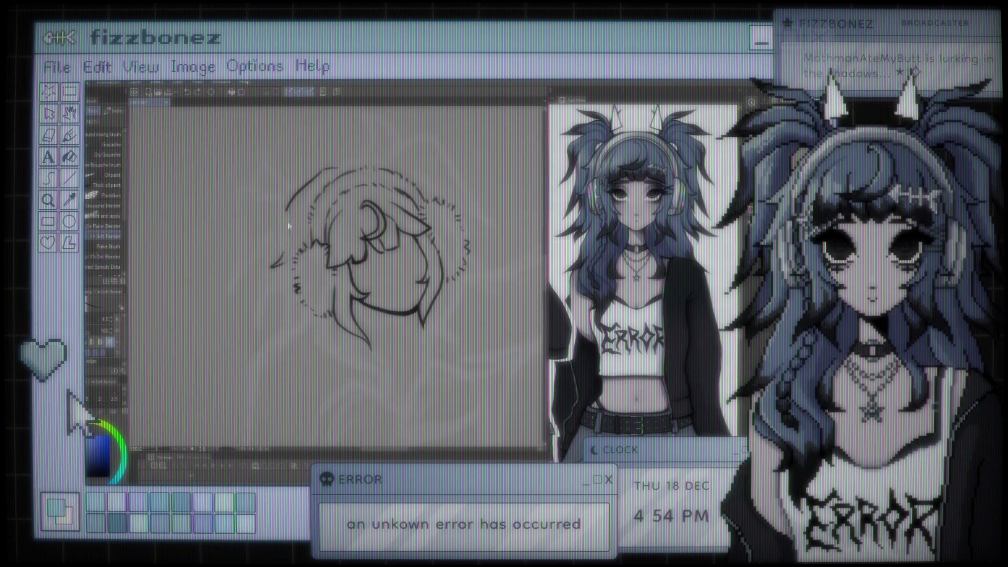
left_click_drag(286, 215, 271, 265)
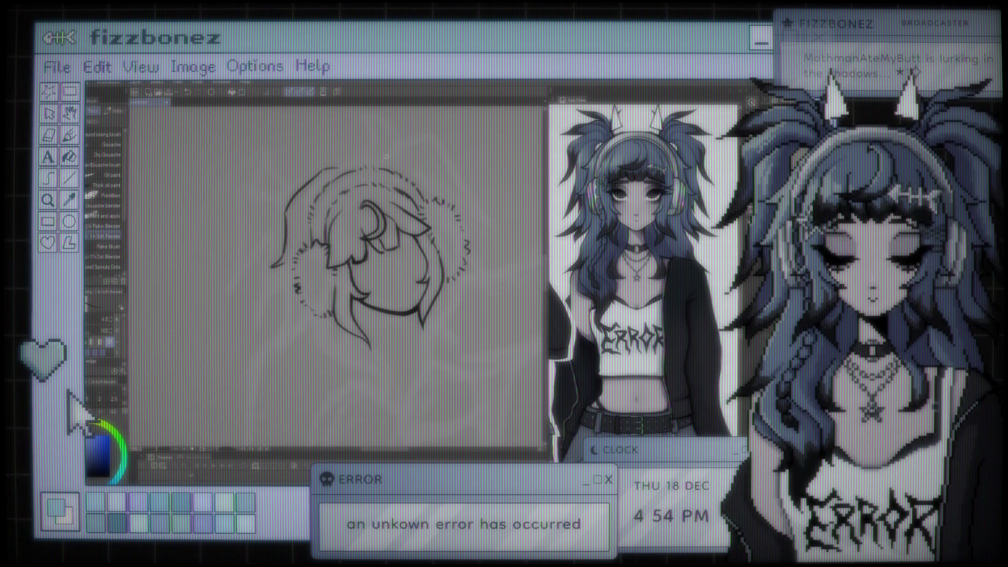
scroll(321, 211, "down", 3)
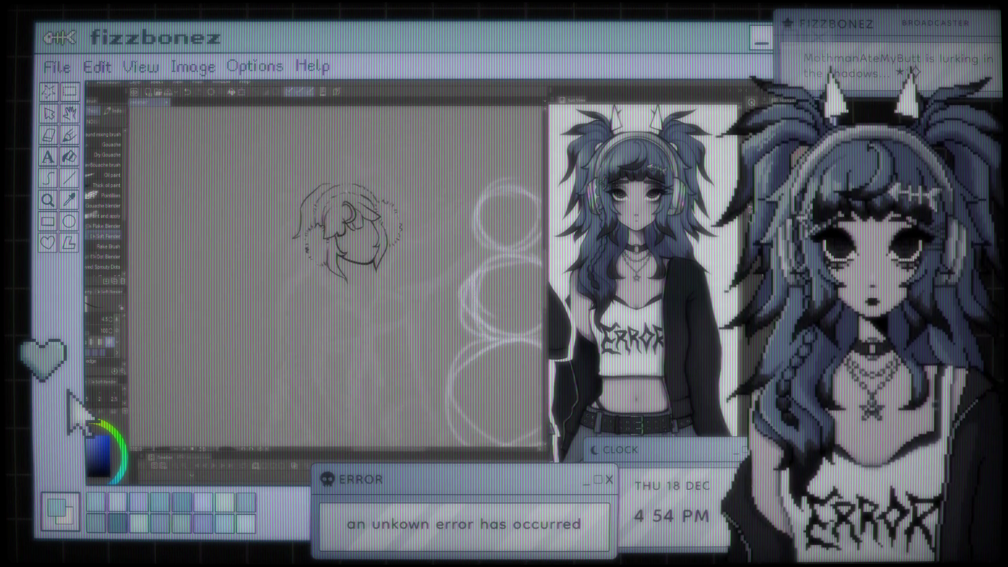
scroll(362, 197, "up", 3)
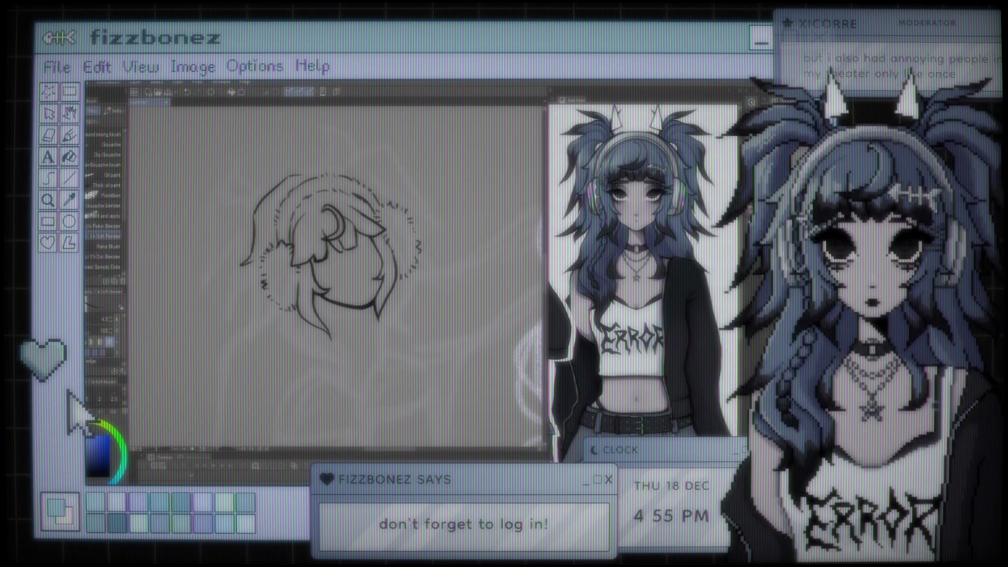
Liquify the left hair stroke slightly to the right, then zoom out and back in to check
scroll(336, 262, "up", 1)
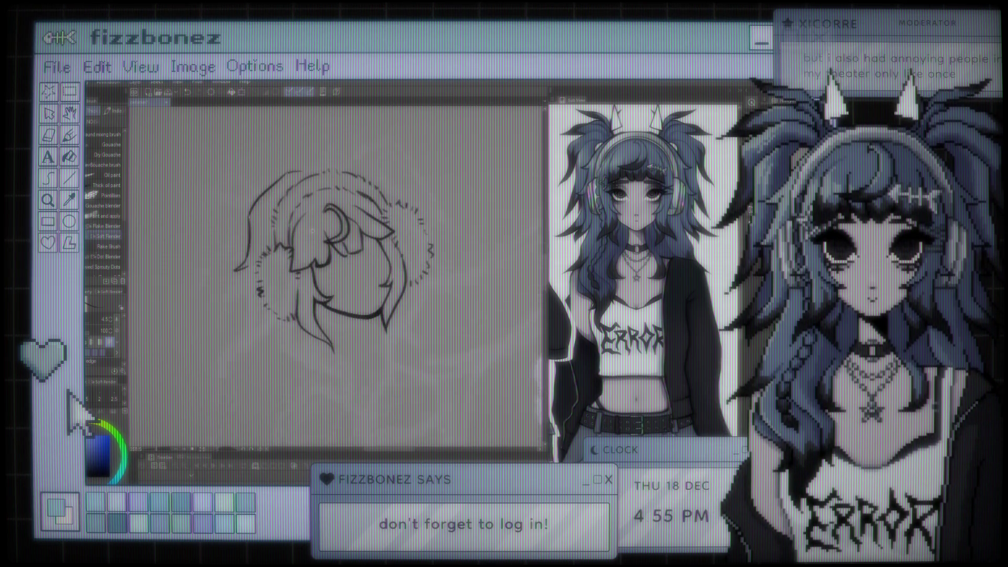
key("j")
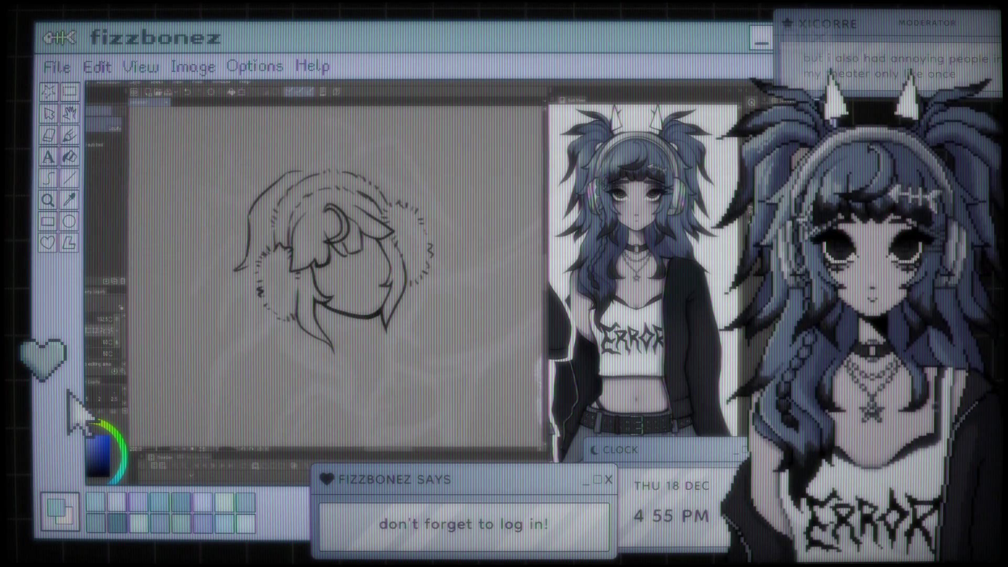
left_click_drag(209, 220, 223, 206)
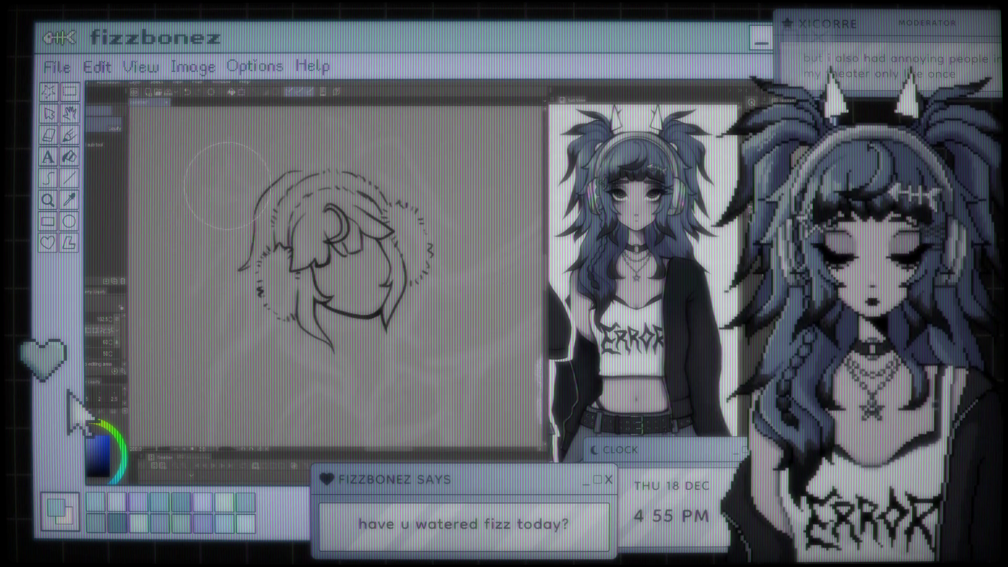
key("j")
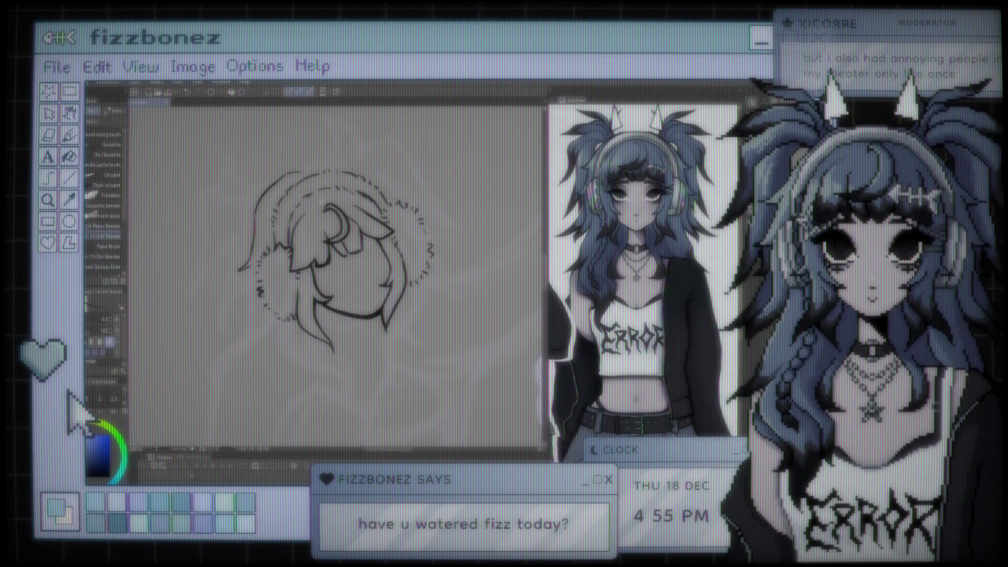
key("ctrl+minus")
key("ctrl+minus")
key("ctrl+minus")
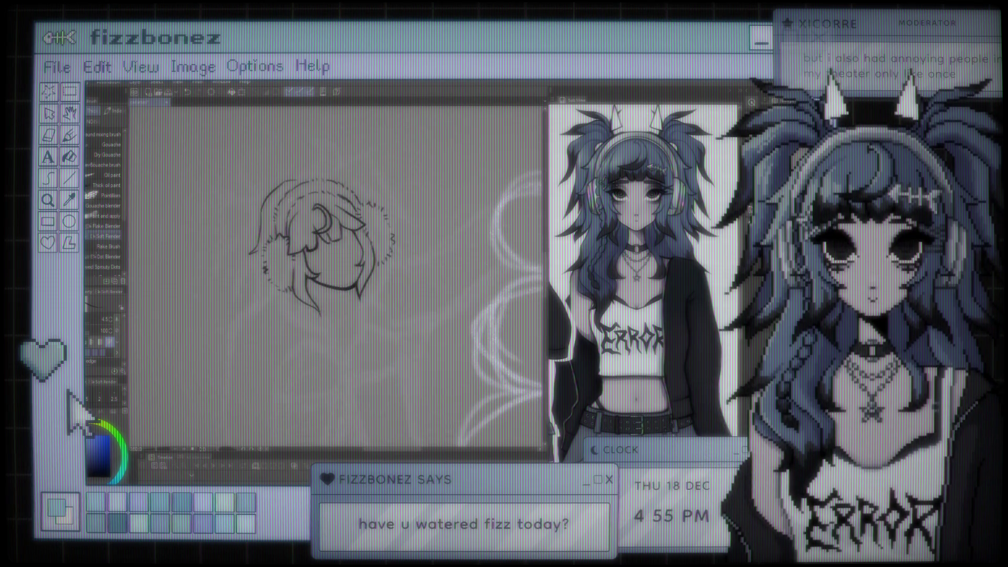
key("ctrl+plus")
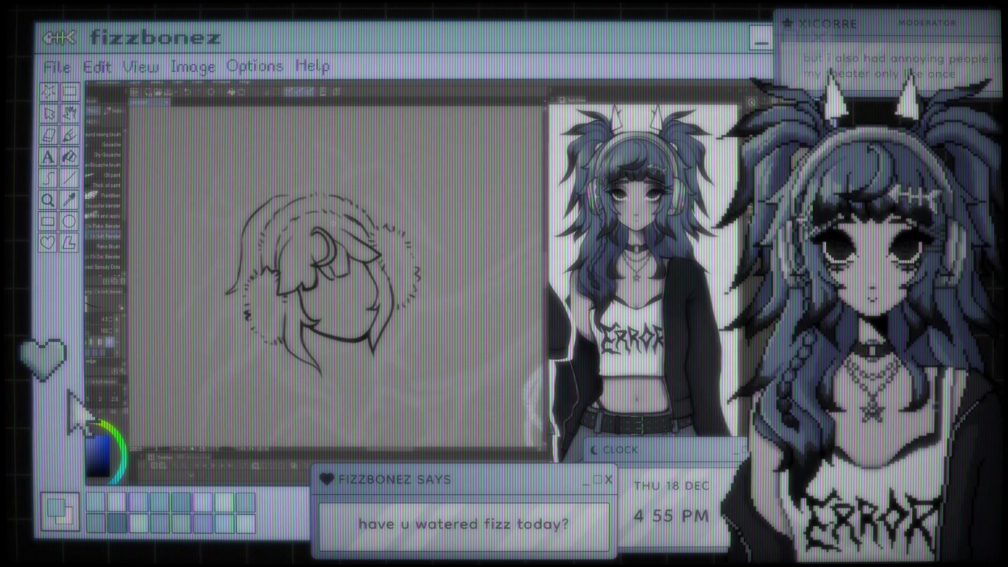
scroll(336, 273, "down", 3)
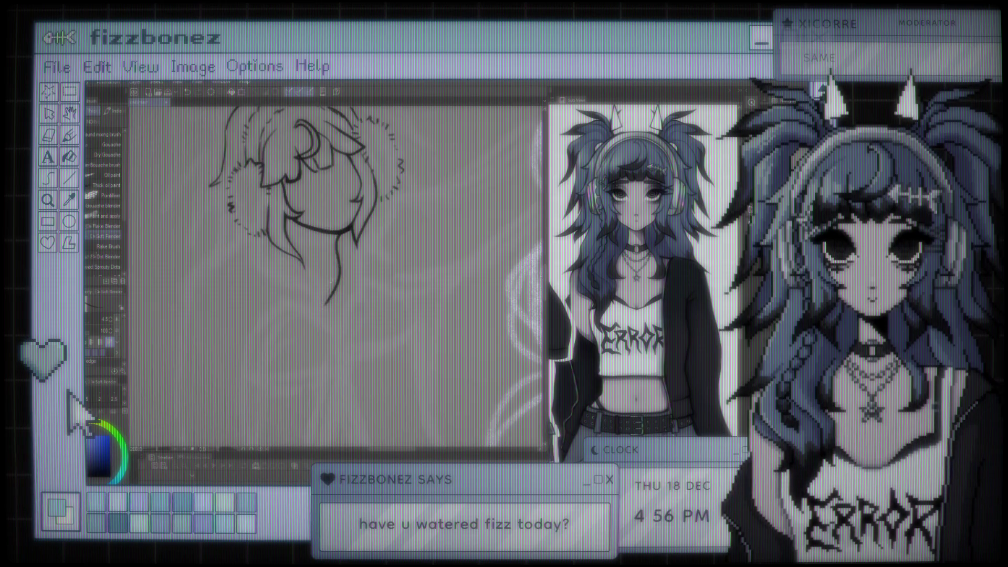
Ink a curved line below the head, redrawing it longer after one undo
left_click_drag(336, 233, 338, 298)
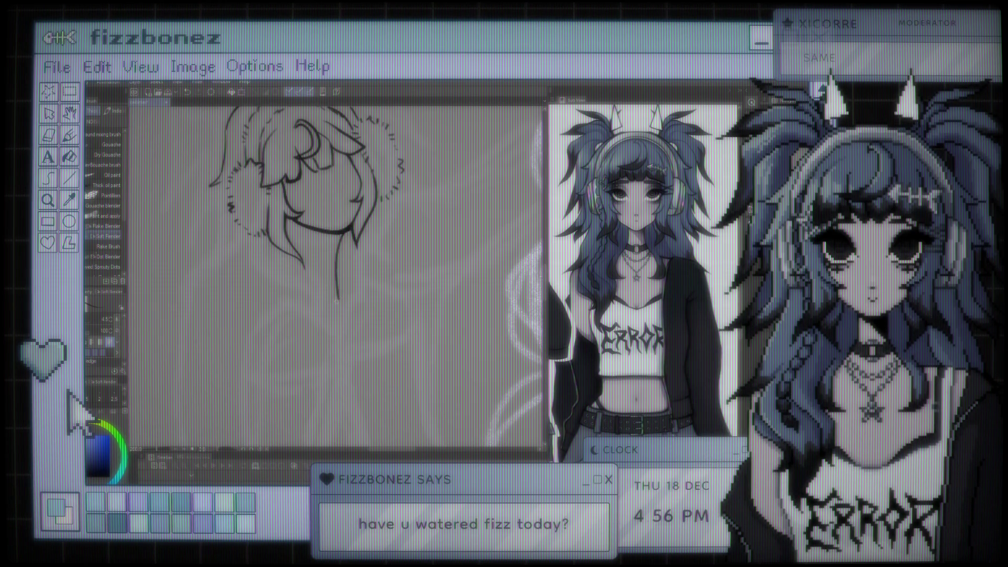
key("ctrl+z")
left_click_drag(339, 231, 353, 303)
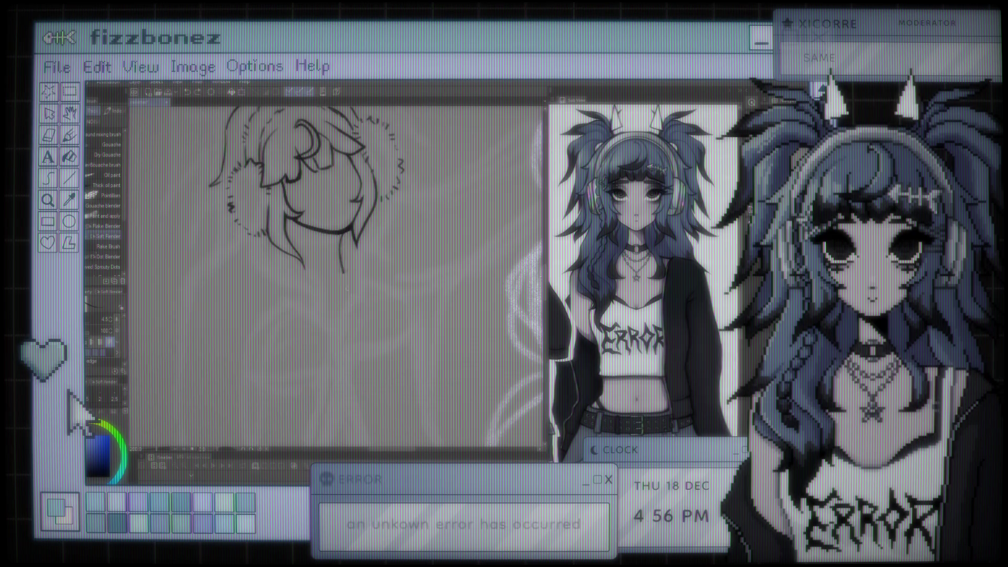
scroll(380, 178, "down", 3)
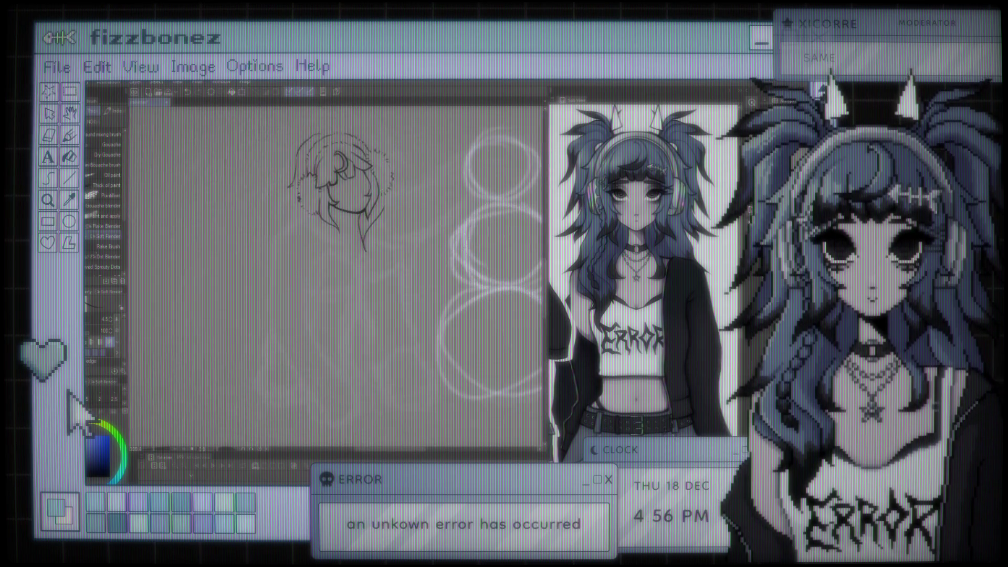
scroll(315, 178, "up", 3)
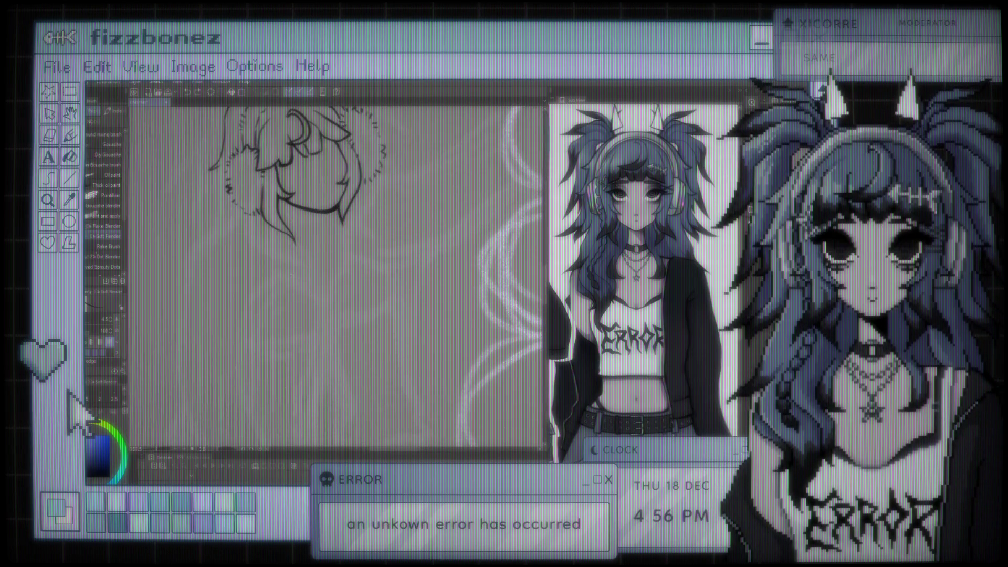
Extend the shoulder line downward and redraw a steeper arc down the left side
left_click_drag(317, 303, 312, 339)
left_click_drag(290, 275, 231, 323)
key("ctrl+z")
mouse_move(277, 274)
left_mouse_down()
mouse_move(243, 306)
mouse_move(239, 354)
left_mouse_up()
scroll(336, 278, "down", 5)
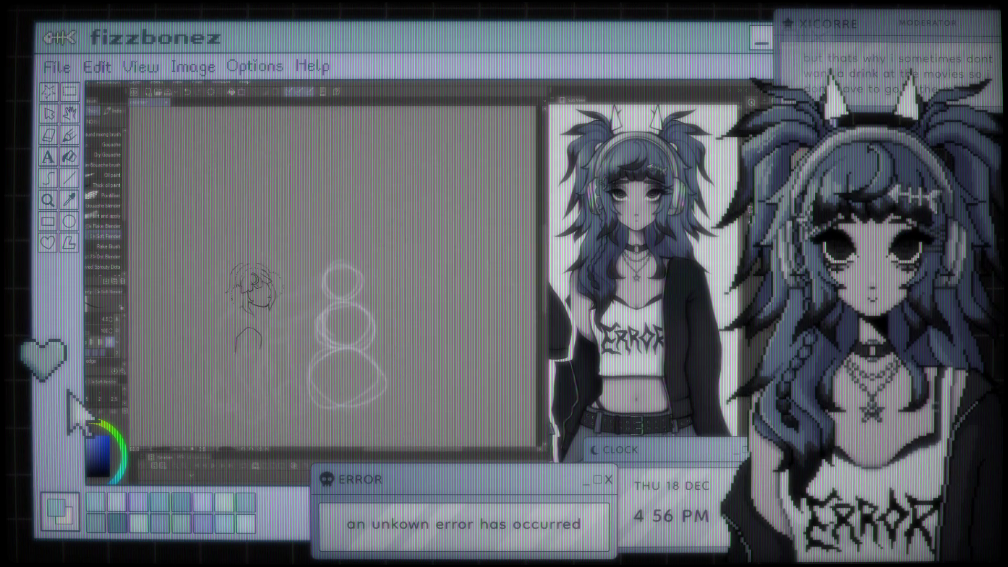
scroll(325, 289, "up", 4)
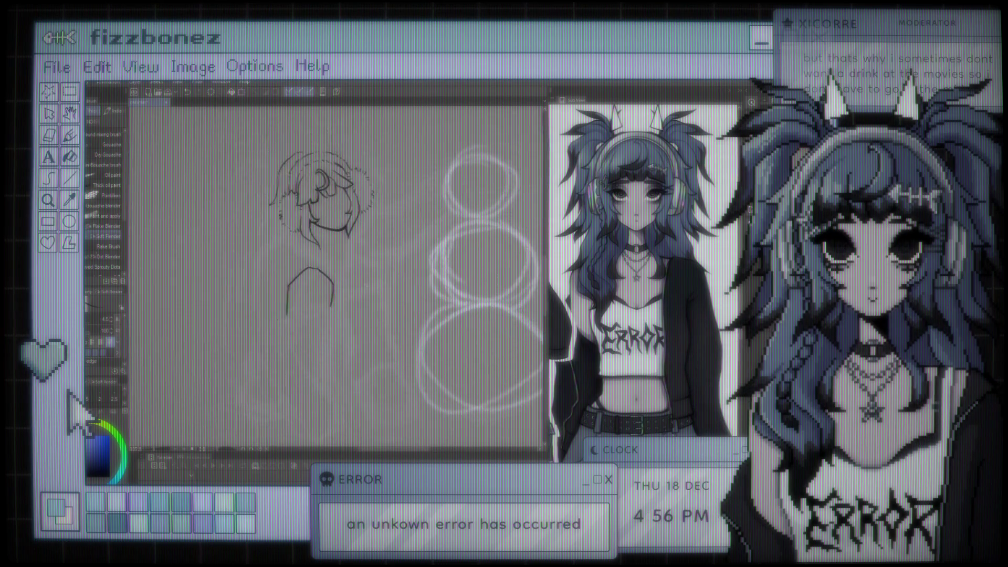
scroll(383, 256, "up", 1)
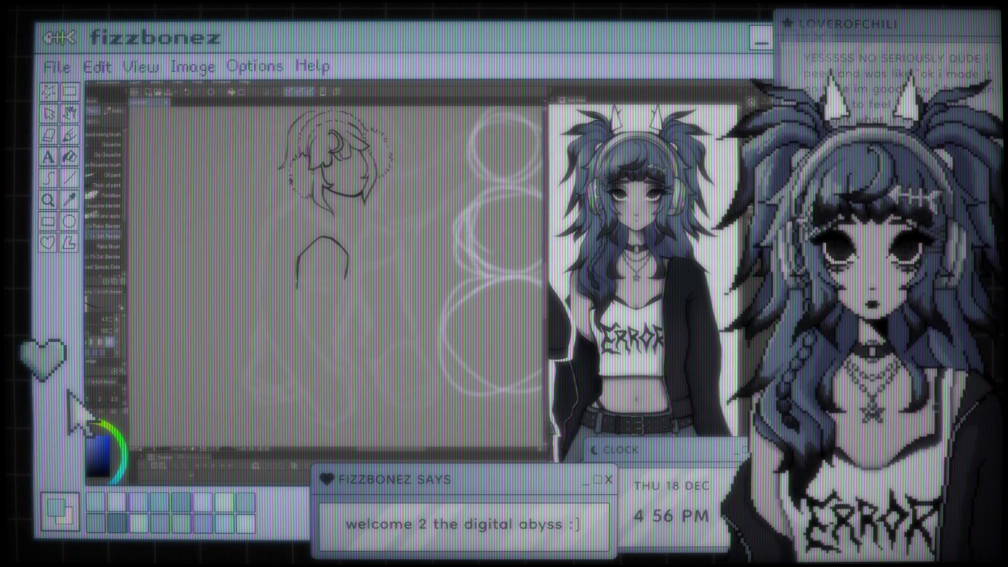
scroll(295, 268, "up", 5)
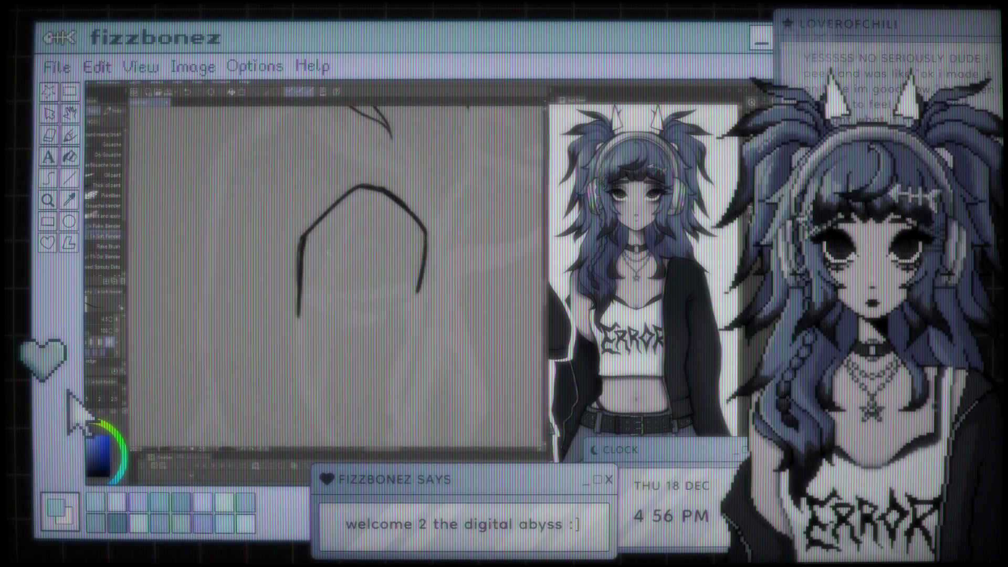
scroll(336, 273, "down", 5)
scroll(274, 166, "up", 5)
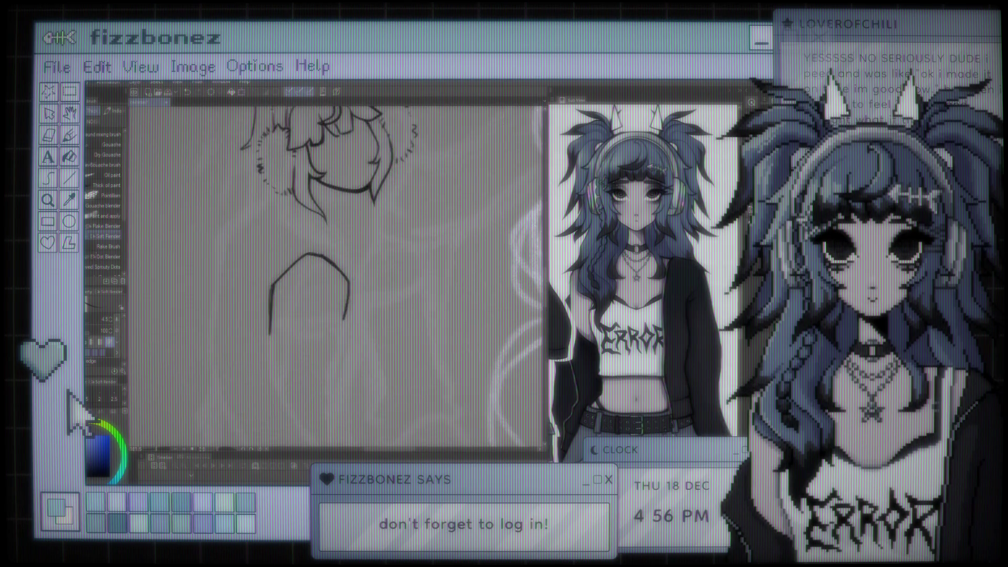
scroll(281, 331, "up", 2)
scroll(336, 273, "down", 2)
scroll(336, 273, "down", 3)
scroll(336, 273, "down", 1)
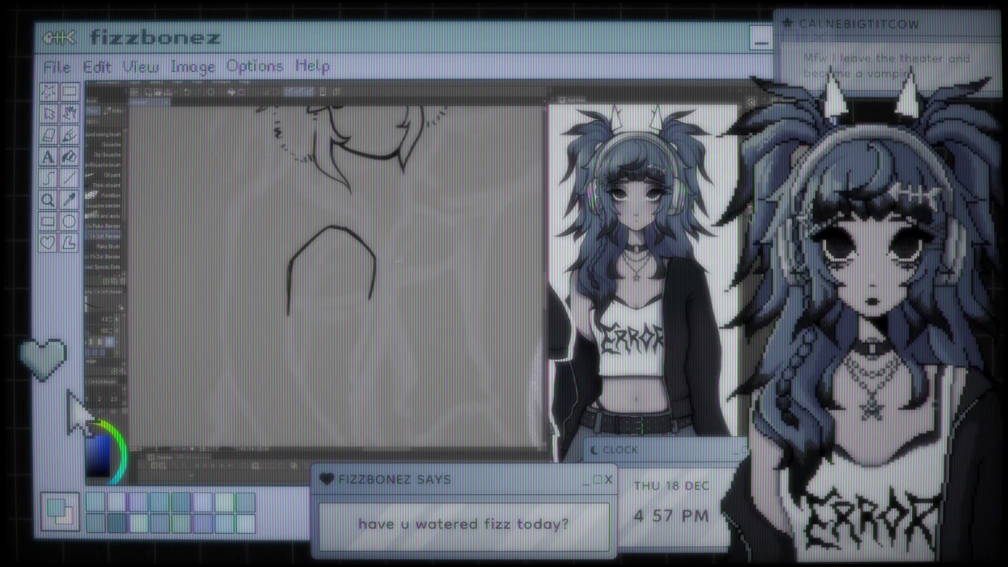
left_click_drag(288, 302, 369, 294)
key("ctrl+z")
key("ctrl+z")
left_click_drag(289, 300, 371, 307)
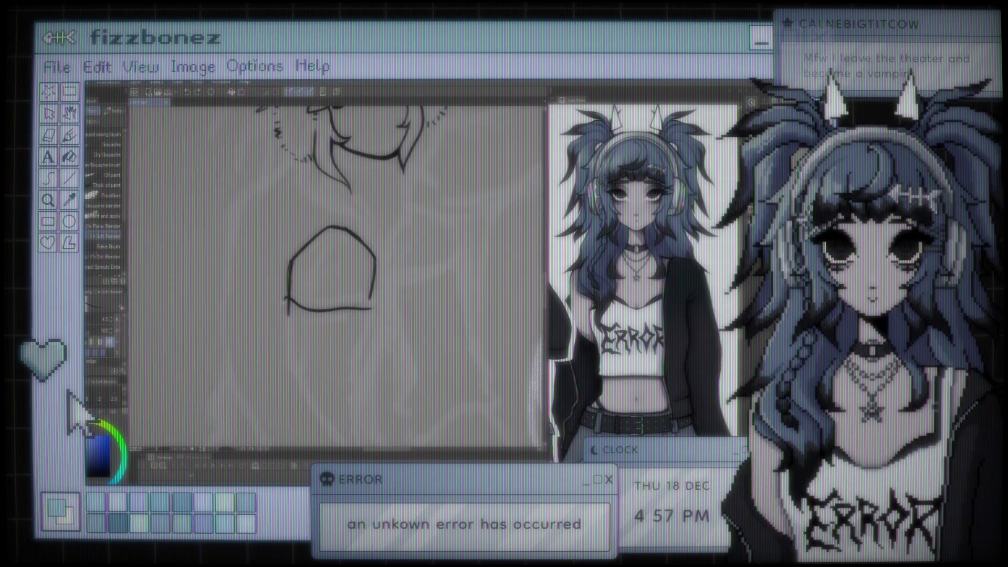
left_click_drag(361, 309, 371, 302)
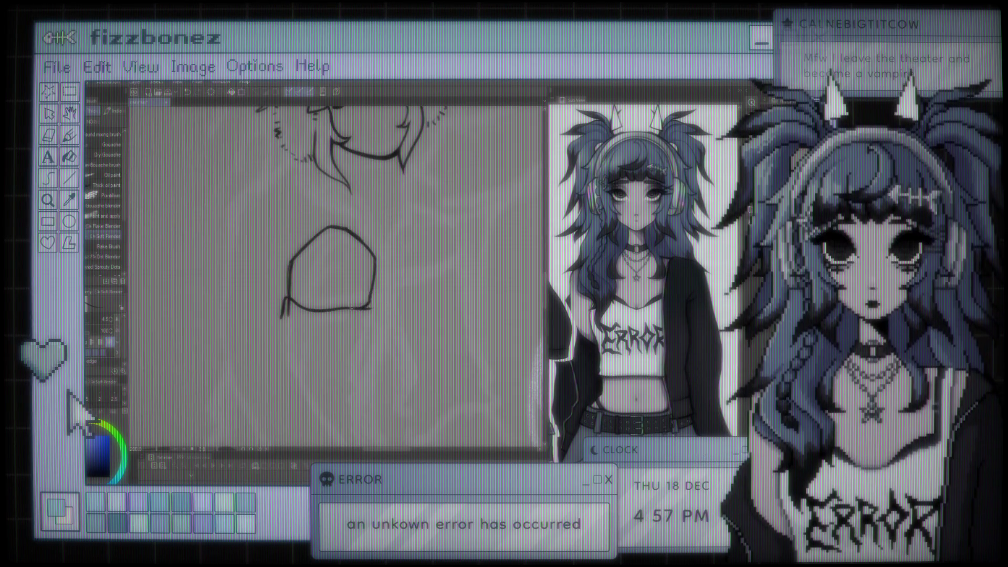
key("e")
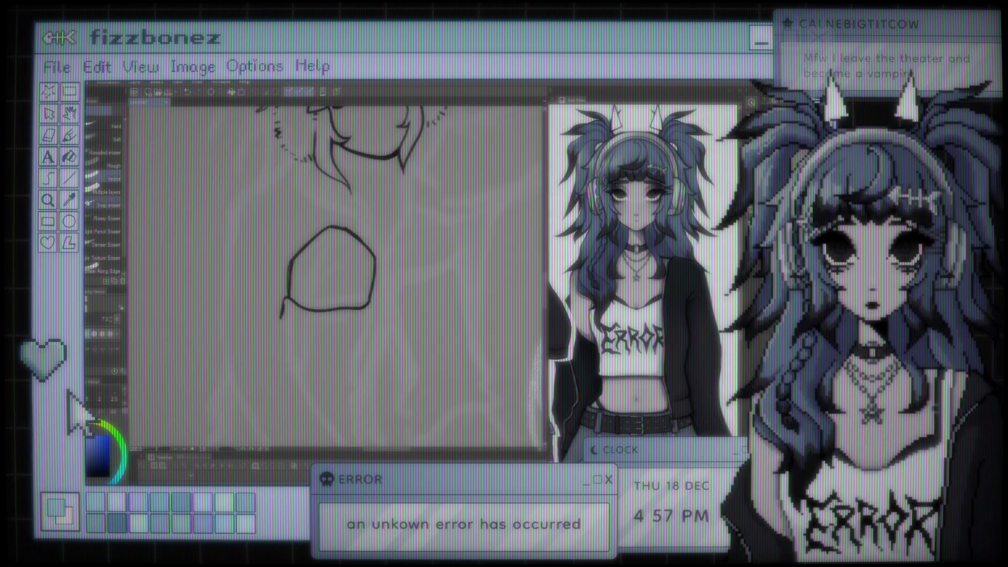
key("b")
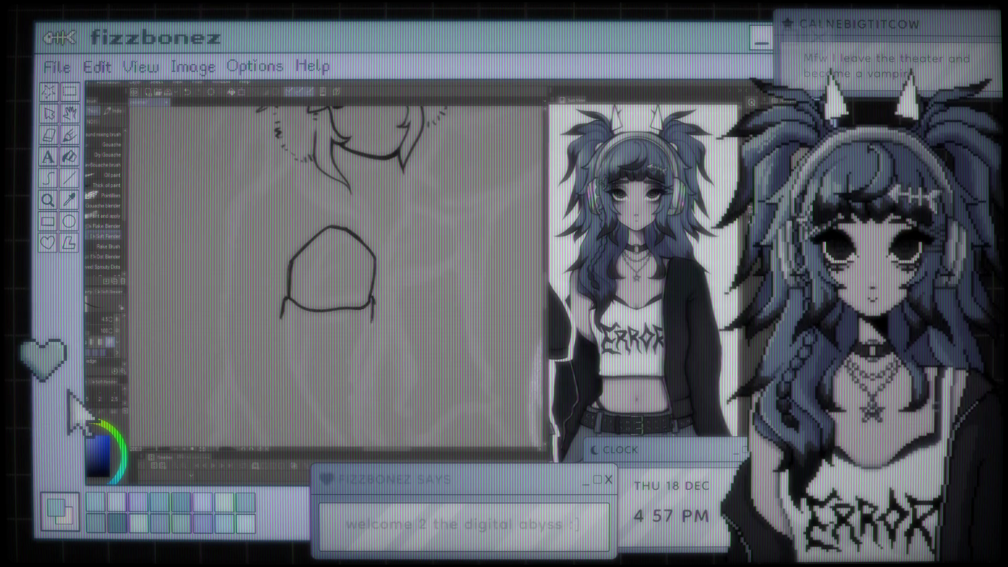
left_click_drag(375, 300, 367, 353)
key("ctrl+z")
left_click_drag(375, 296, 361, 362)
scroll(336, 278, "down", 3)
scroll(336, 279, "down", 2)
scroll(336, 236, "down", 3)
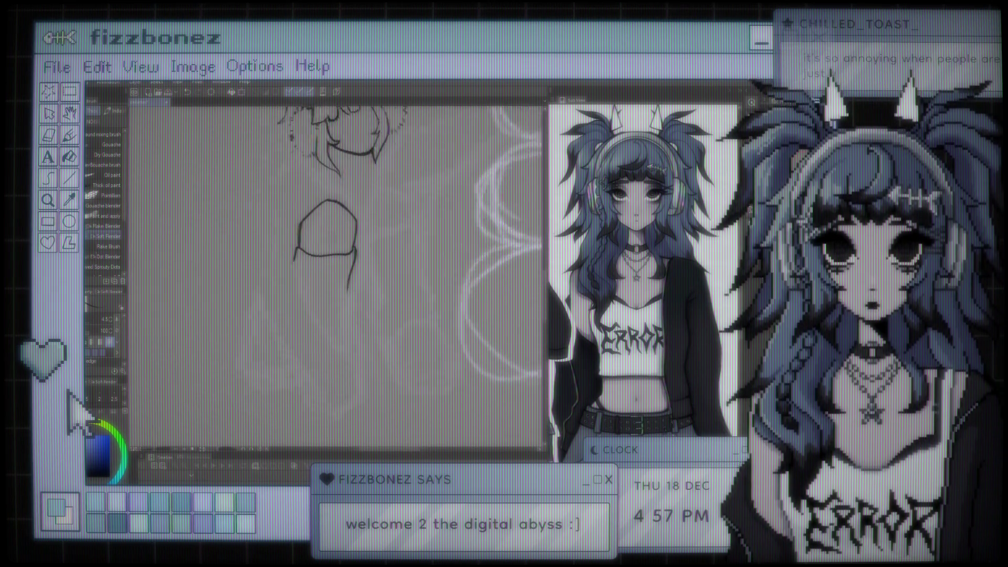
scroll(348, 287, "up", 2)
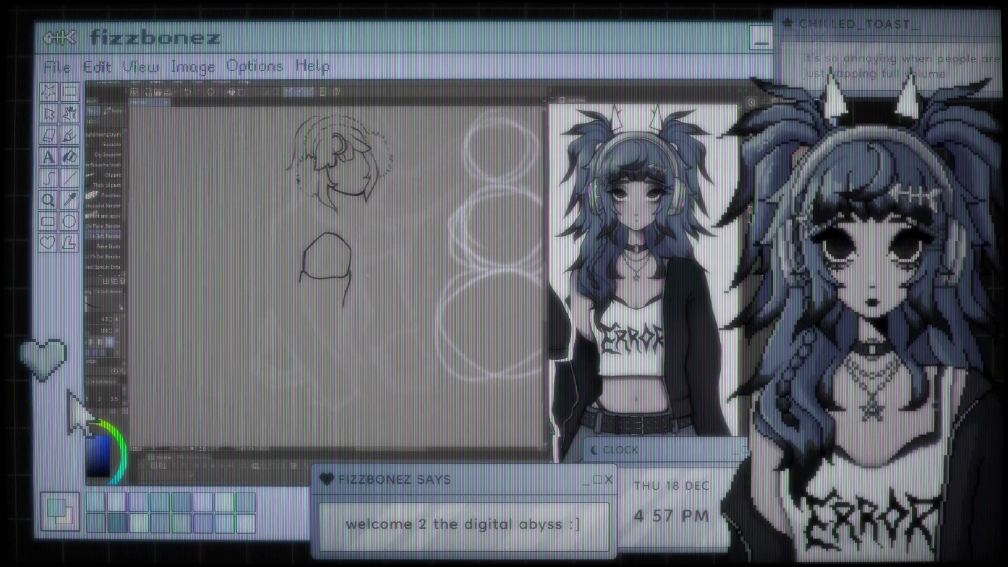
scroll(347, 288, "up", 2)
scroll(347, 288, "up", 2)
scroll(347, 288, "up", 2)
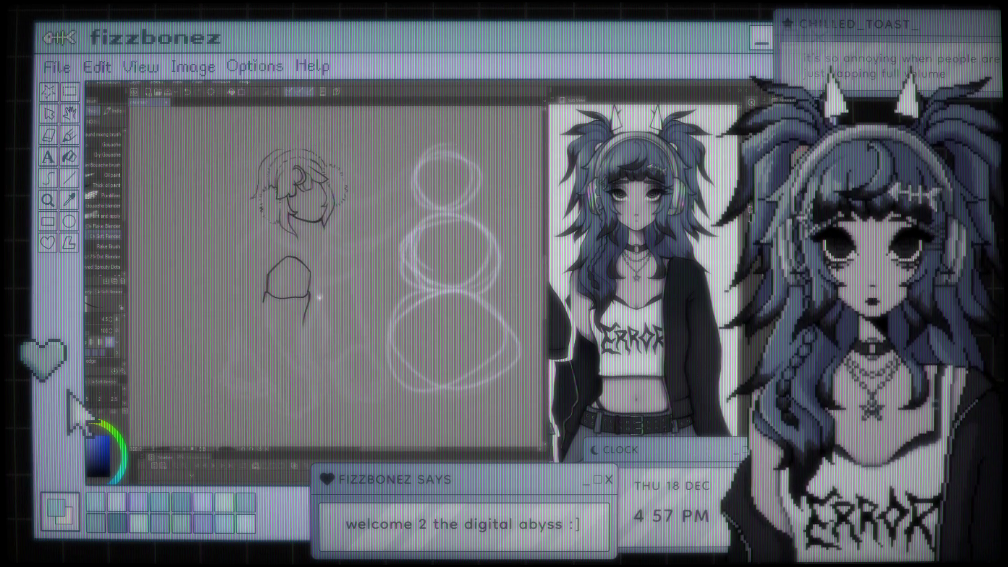
scroll(318, 302, "up", 2)
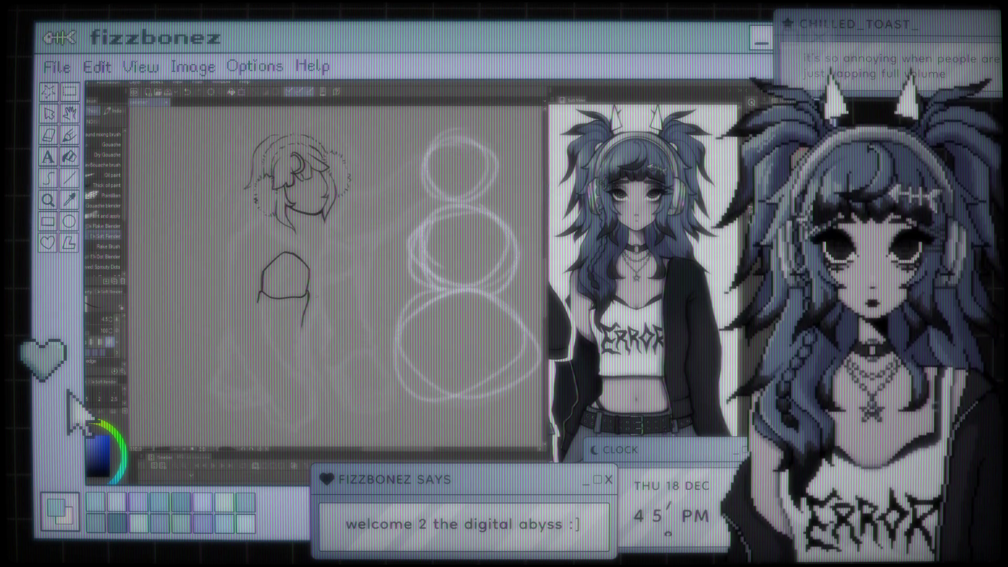
scroll(318, 302, "up", 2)
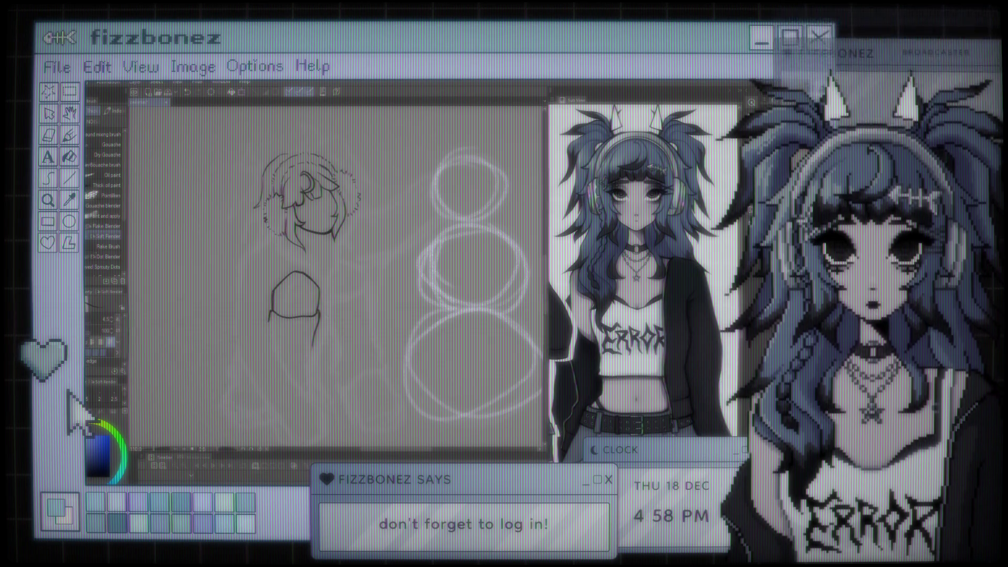
key("ctrl+minus")
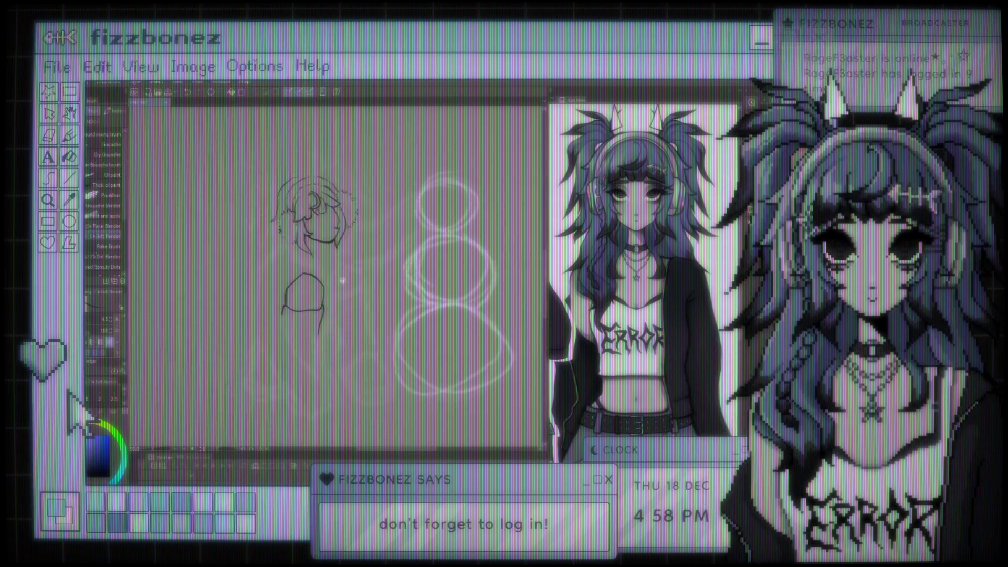
key("ctrl+minus")
key("ctrl+plus")
key("ctrl+plus")
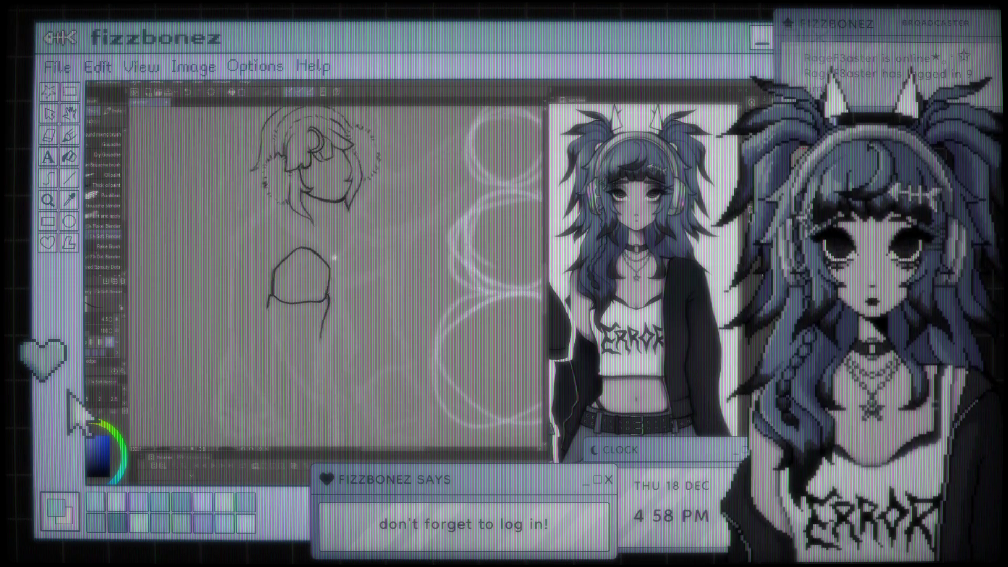
key("ctrl+plus")
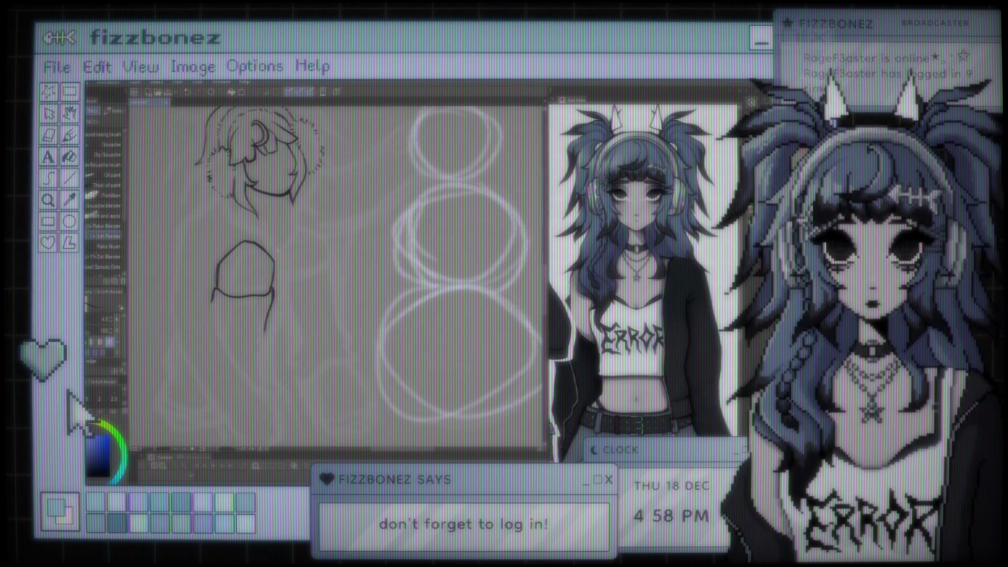
key("ctrl+minus")
key("ctrl+plus")
key("ctrl+minus")
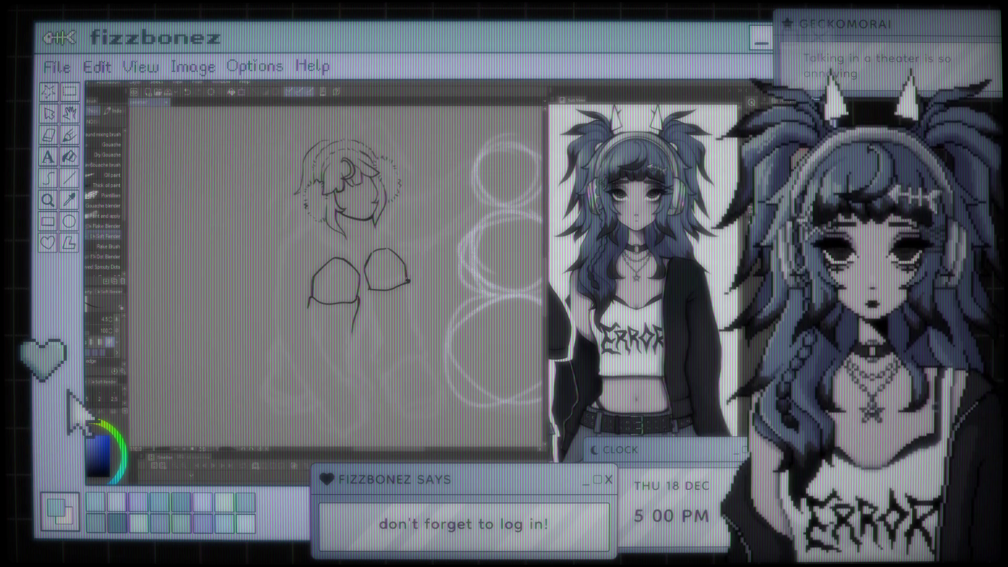
Switch to the eraser with the E shortcut
key("e")
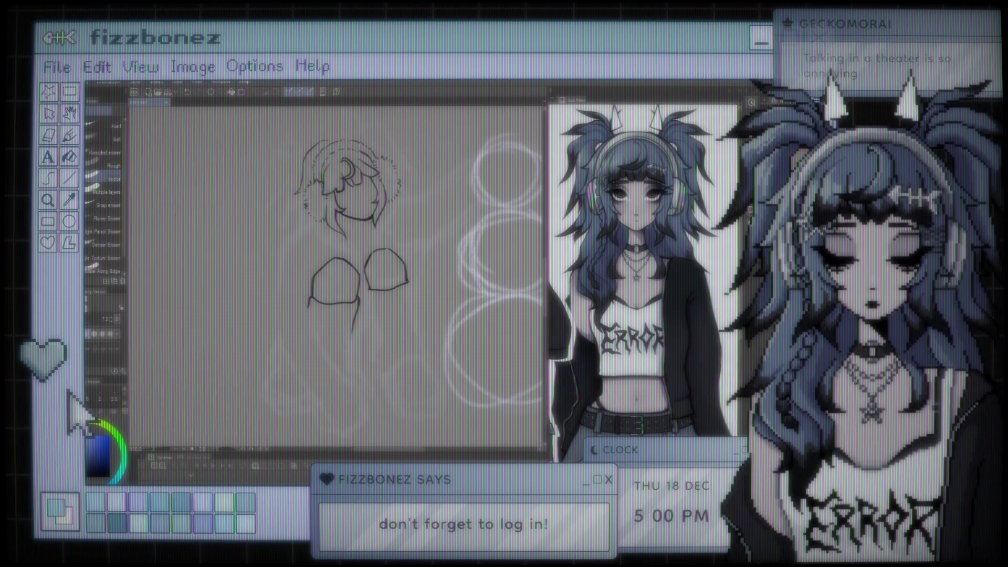
Back on the brush, draw three vertical strokes down from the right shoulder, one ending wavy
key("b")
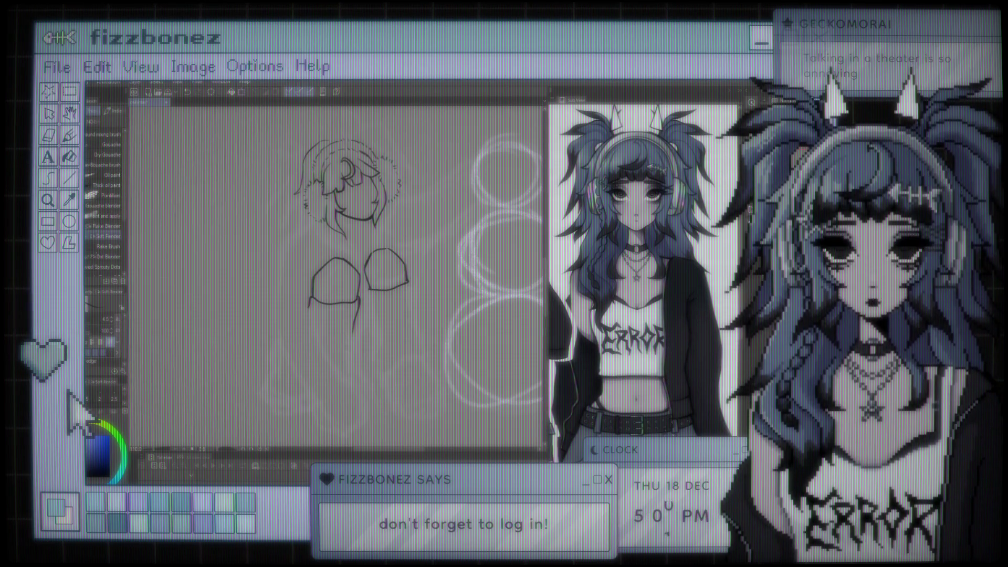
left_click_drag(409, 277, 410, 302)
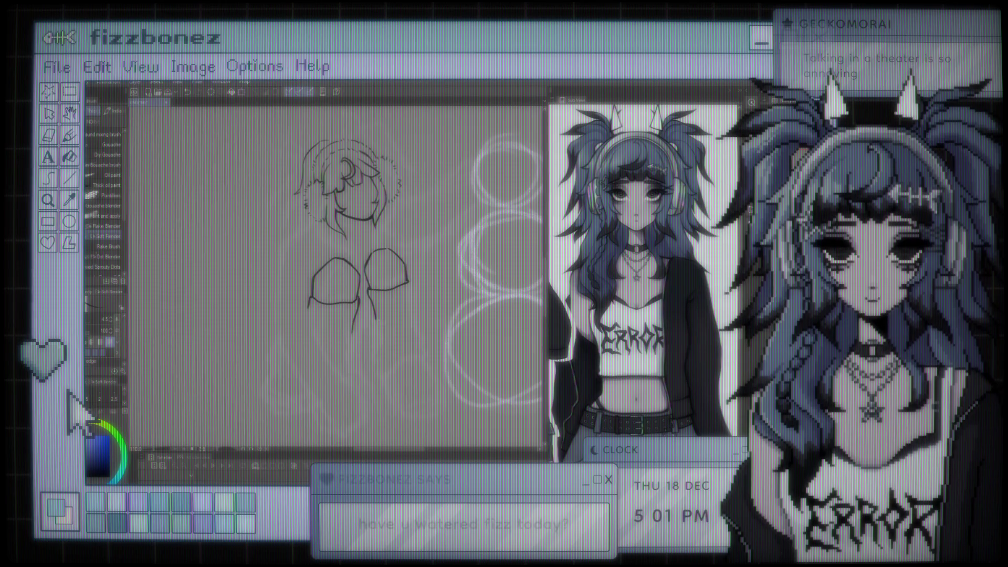
left_click_drag(375, 317, 380, 346)
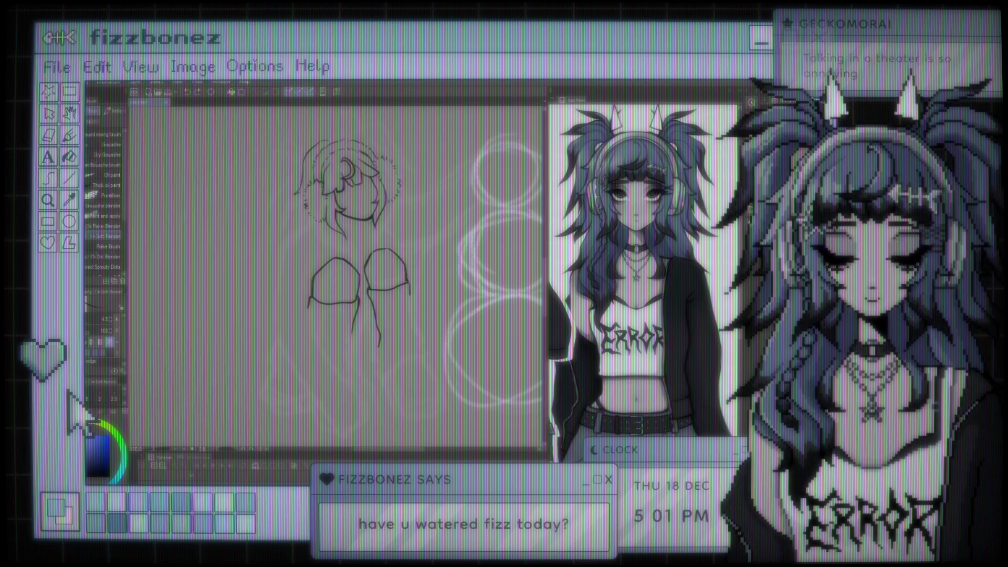
left_click_drag(420, 335, 424, 357)
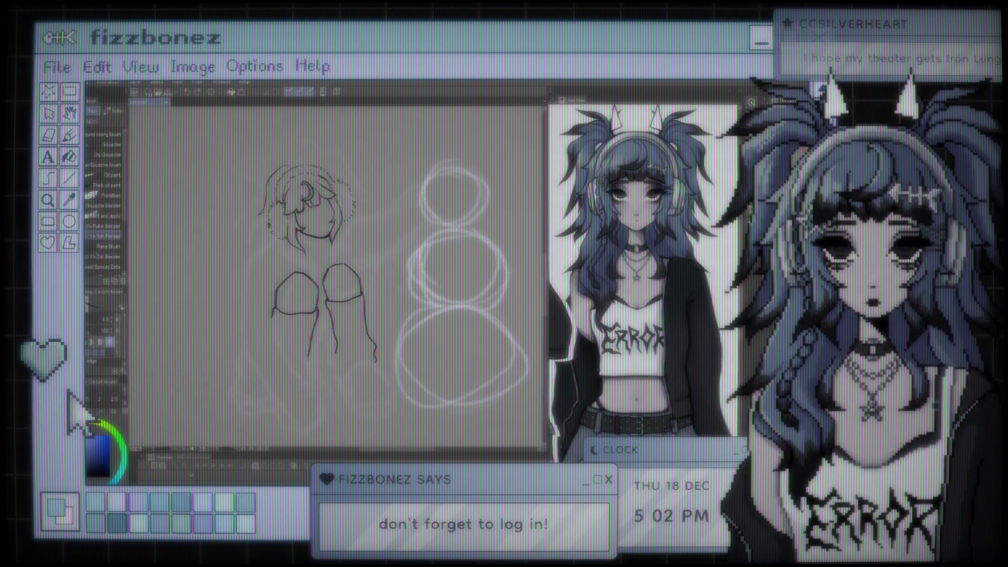
Lengthen the left line further downward, then reposition the view around the sketch
left_click_drag(312, 344, 315, 385)
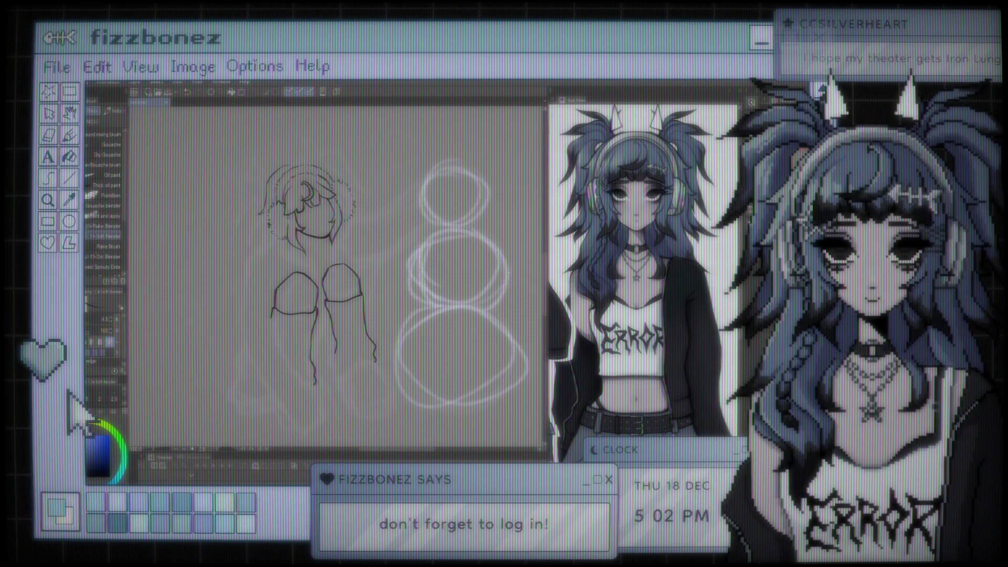
scroll(299, 313, "down", 2)
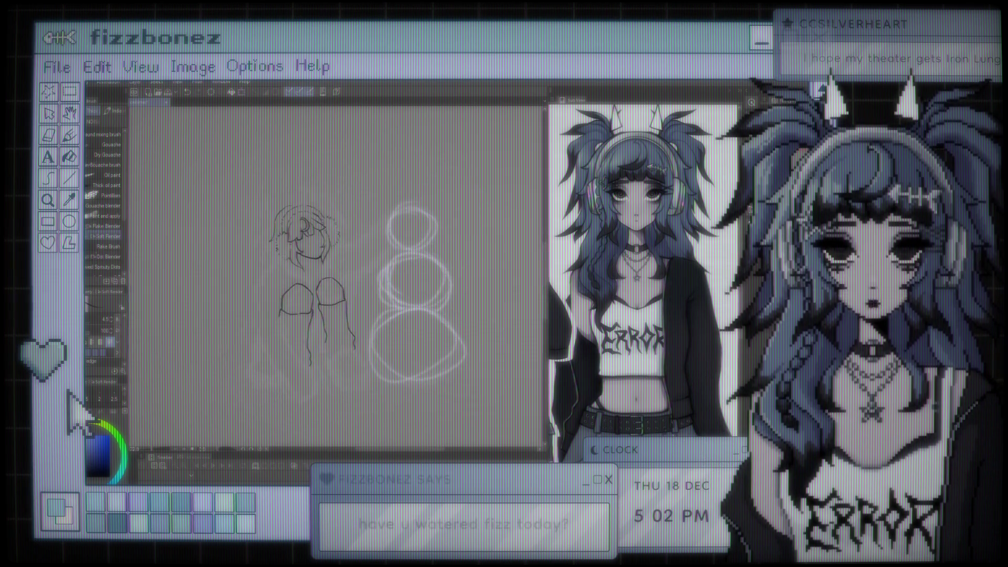
scroll(299, 314, "up", 1)
scroll(377, 269, "up", 2)
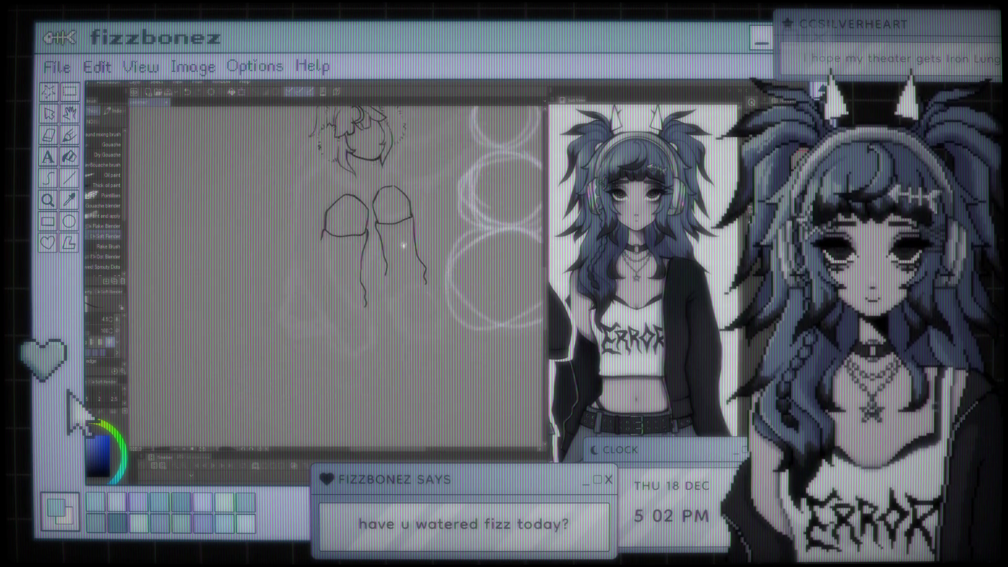
mouse_move(377, 269)
left_mouse_down()
mouse_move(302, 269)
mouse_move(288, 291)
mouse_move(364, 339)
mouse_move(356, 286)
left_mouse_up()
scroll(355, 286, "up", 2)
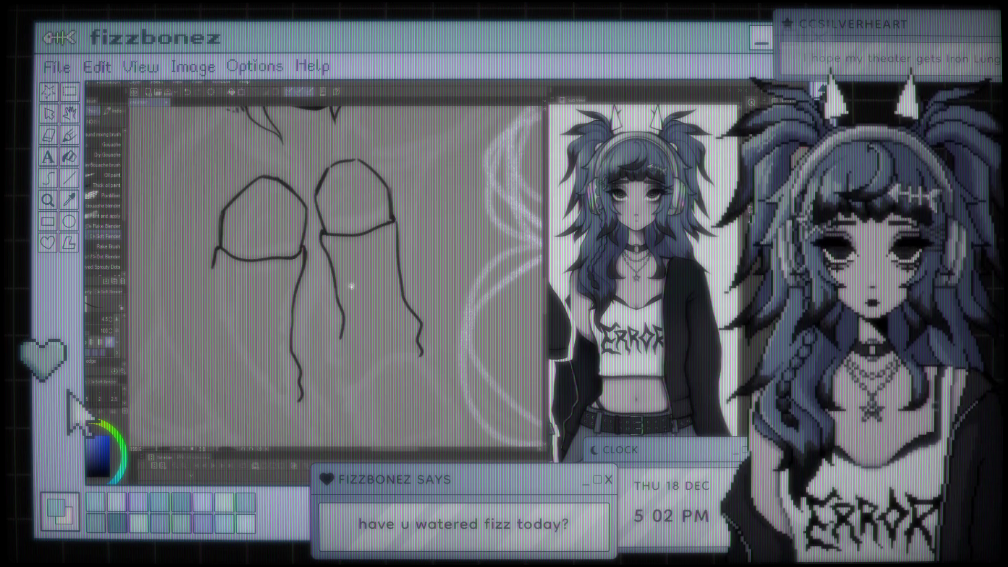
scroll(351, 286, "down", 3)
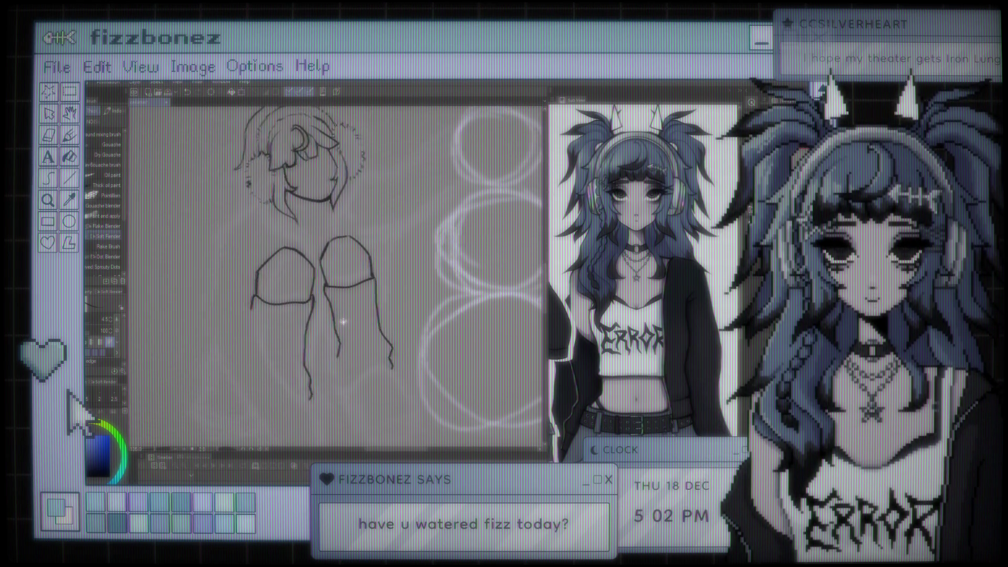
left_click_drag(342, 321, 356, 319)
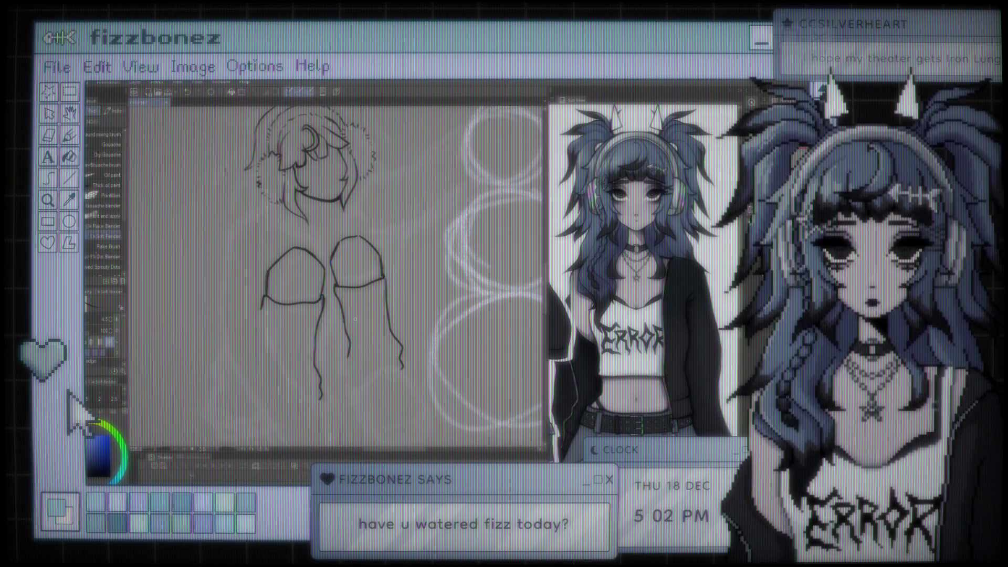
scroll(355, 318, "down", 1)
scroll(355, 319, "up", 2)
scroll(355, 319, "down", 2)
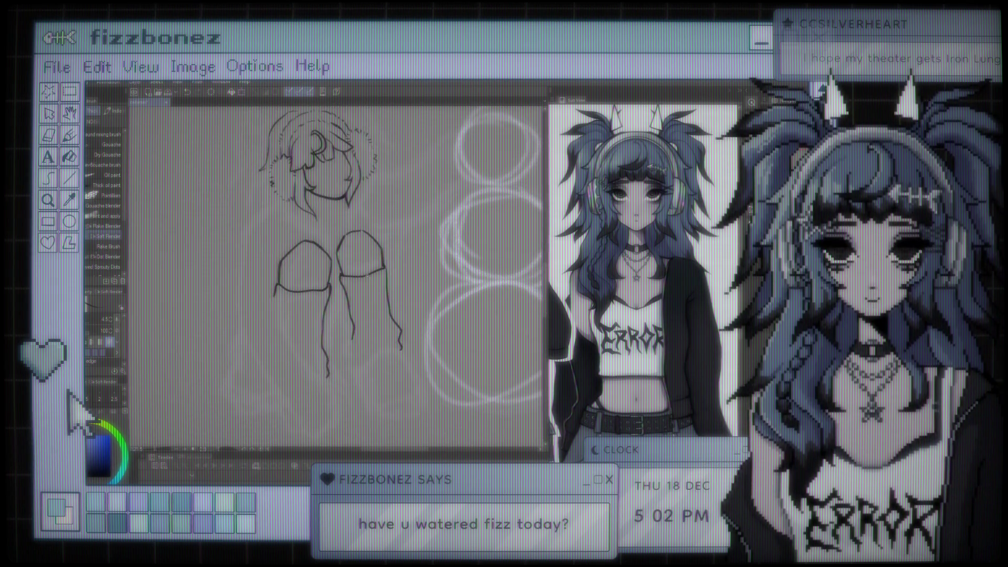
scroll(399, 246, "up", 1)
scroll(399, 247, "up", 1)
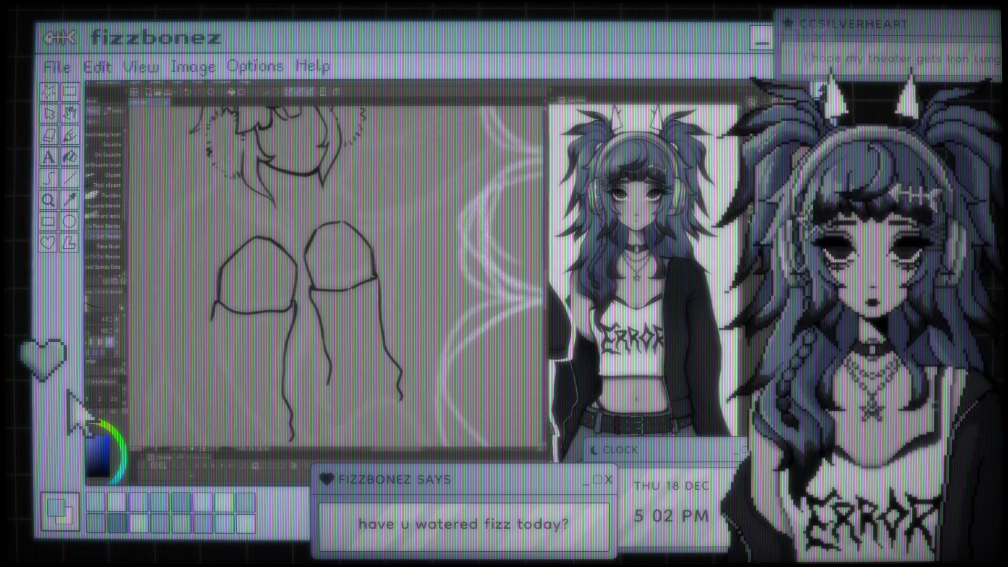
scroll(348, 288, "down", 1)
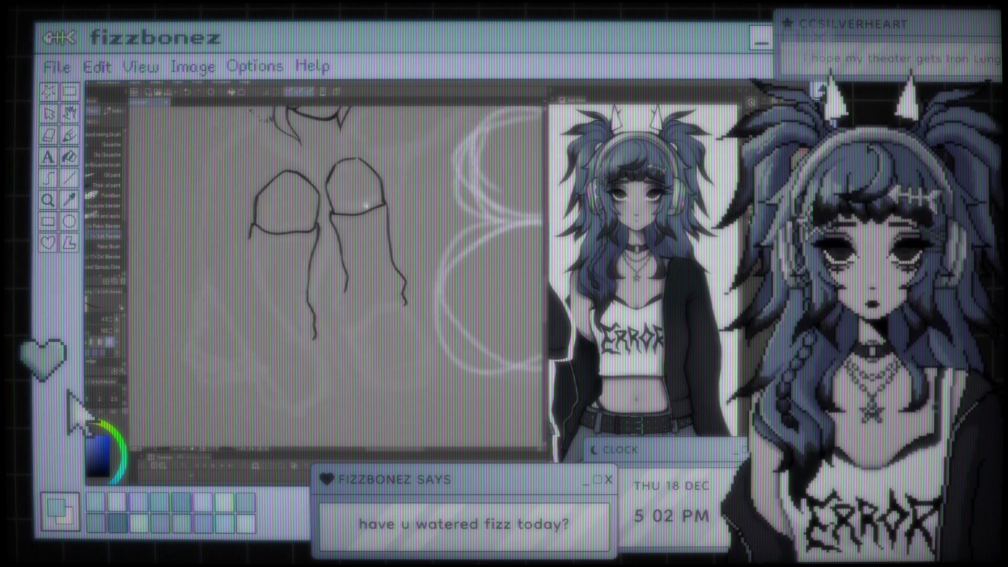
scroll(336, 263, "up", 1)
scroll(336, 263, "down", 1)
scroll(336, 262, "up", 1)
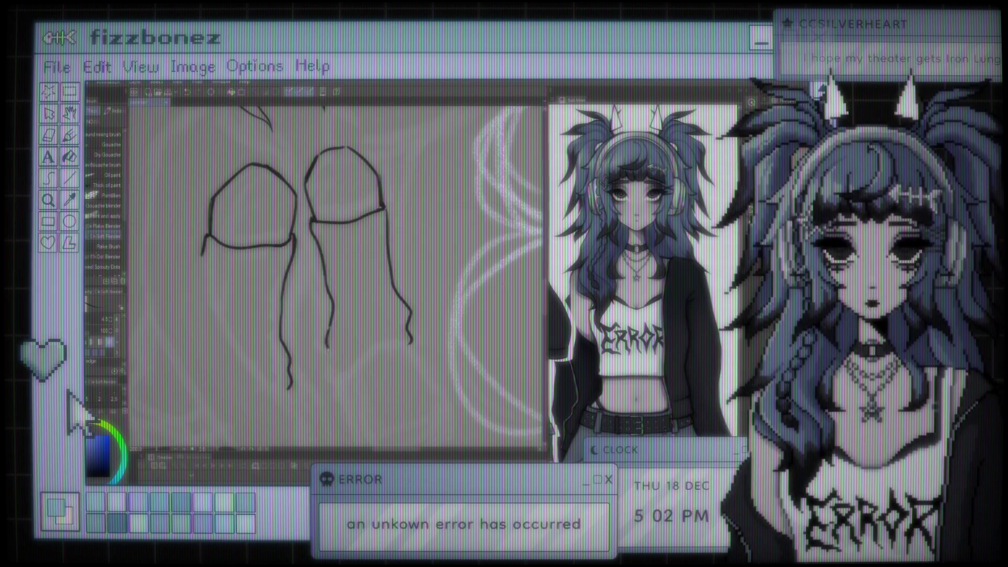
Discard an inner-line attempt and close the right shape's bottom with a leftward curve
left_click_drag(328, 352, 334, 378)
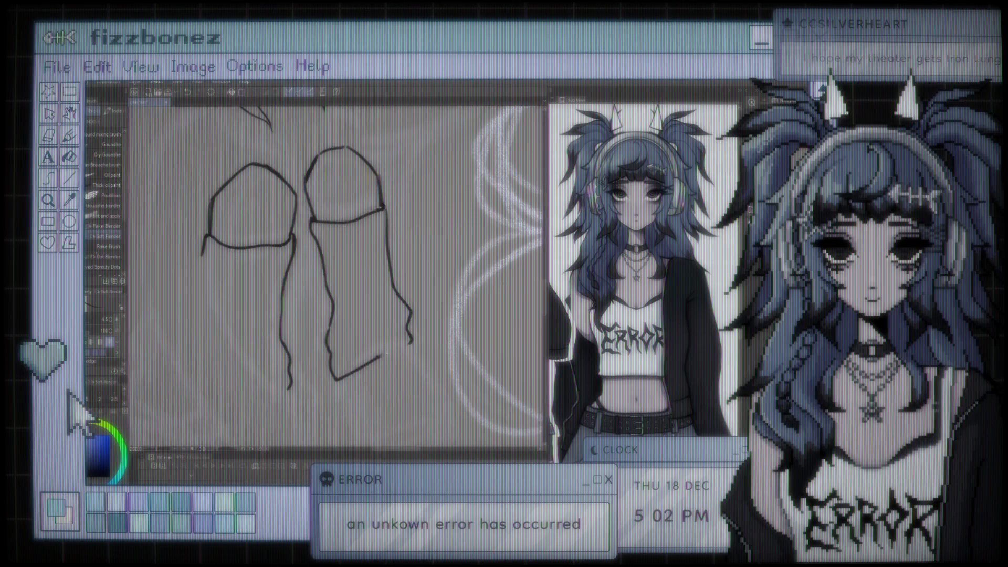
key("ctrl+z")
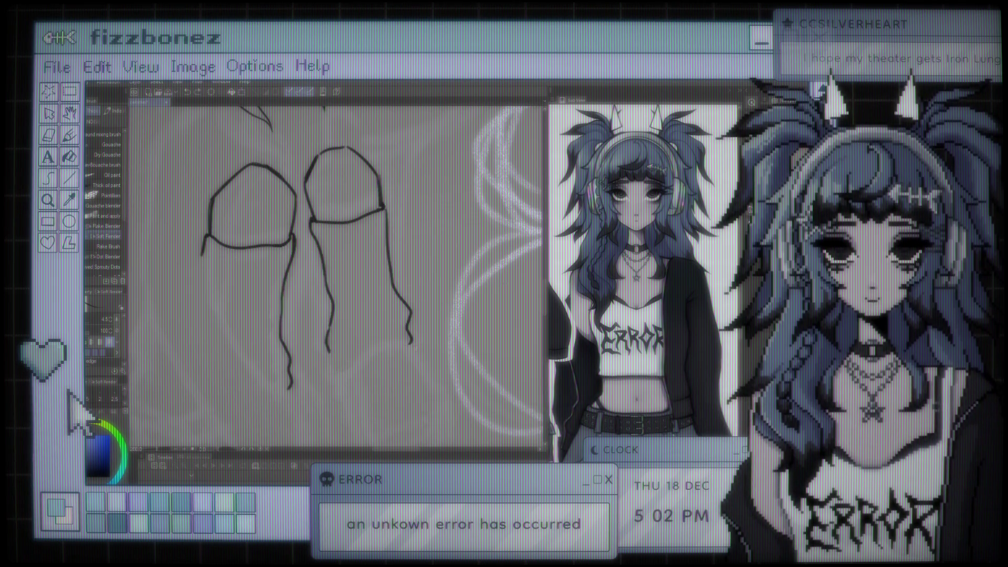
mouse_move(409, 344)
left_mouse_down()
mouse_move(350, 363)
mouse_move(336, 383)
left_mouse_up()
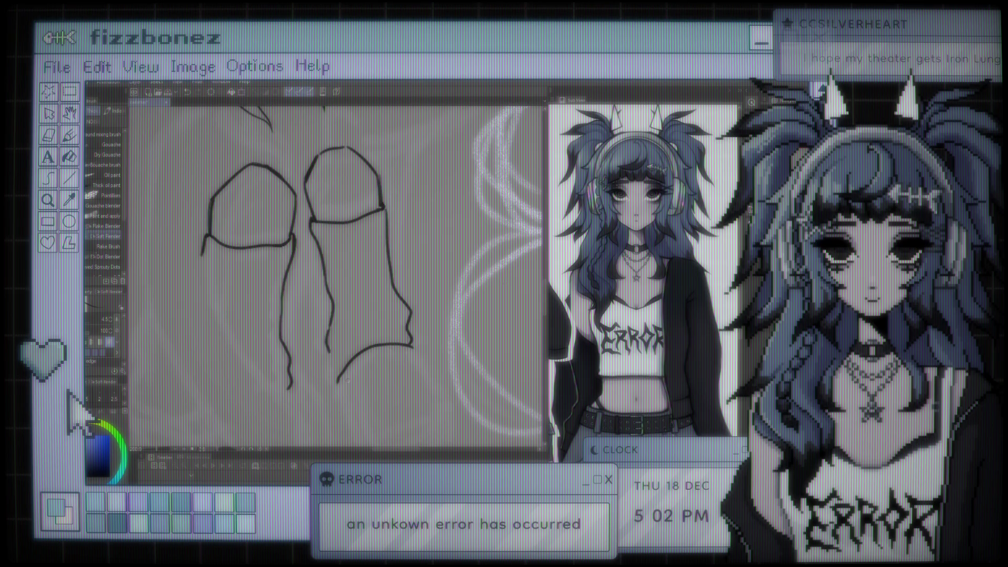
scroll(351, 378, "down", 2)
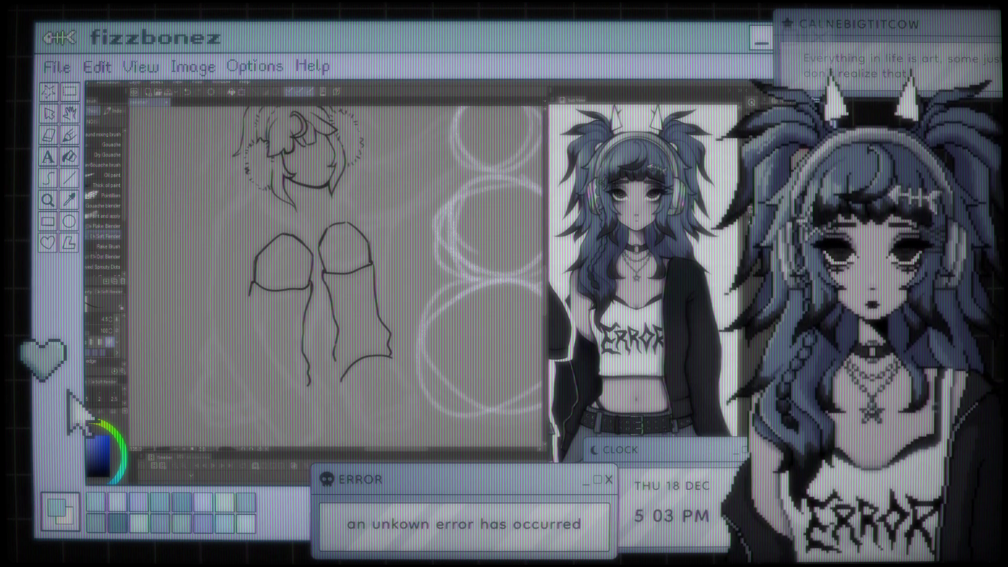
scroll(382, 318, "down", 2)
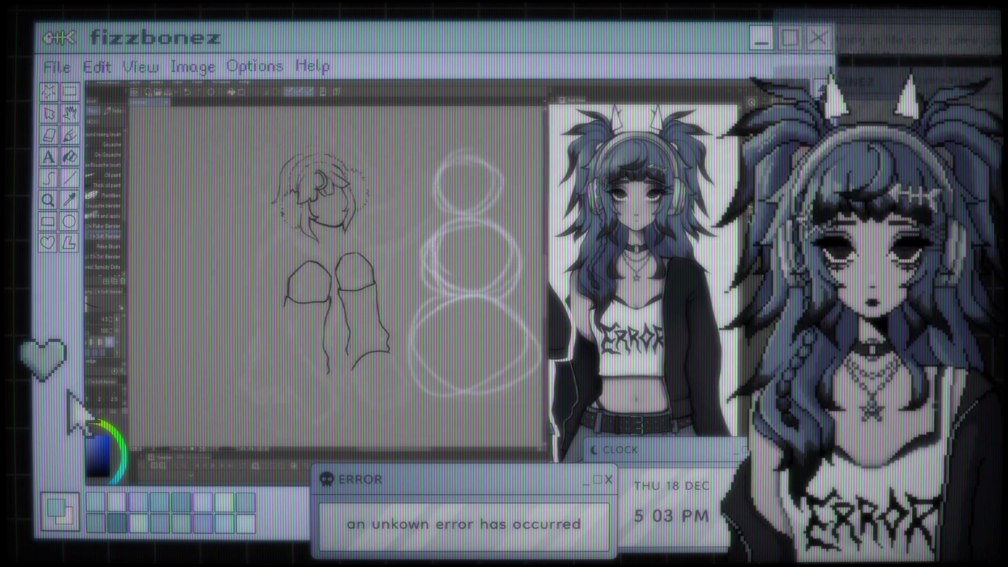
scroll(383, 316, "up", 2)
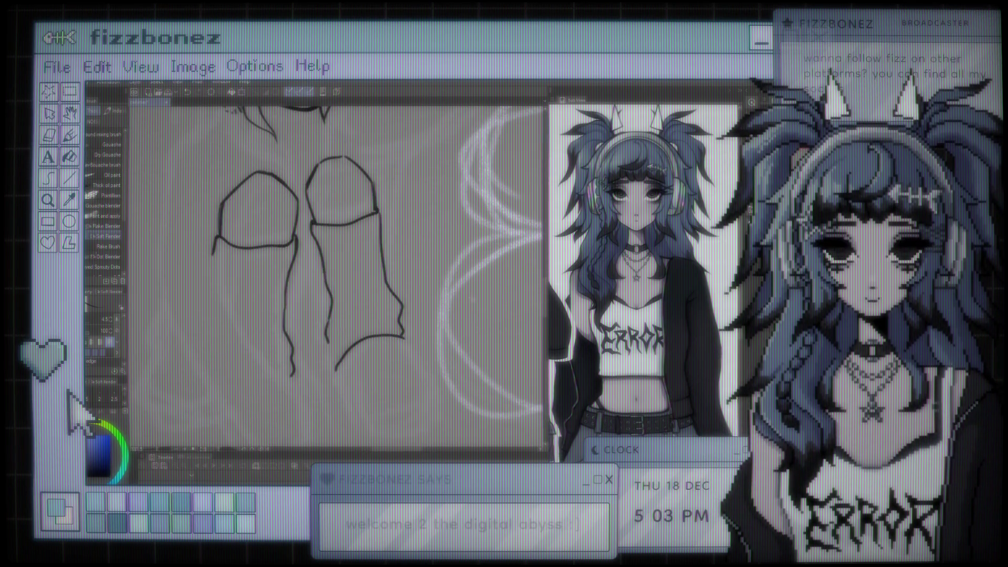
Discard two lower-outline attempts, then draw the right shape's left edge down to the bottom curve
key("e")
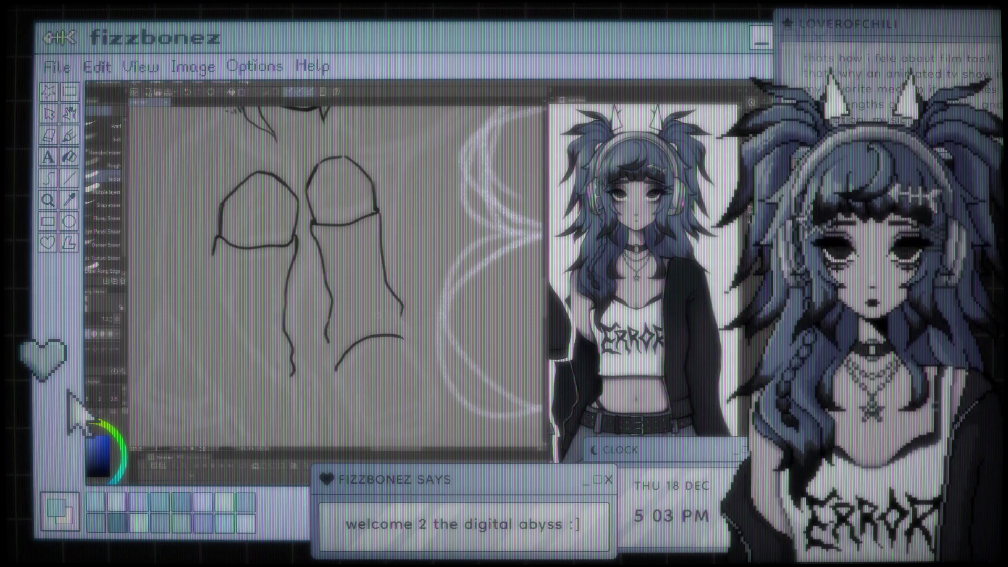
key("b")
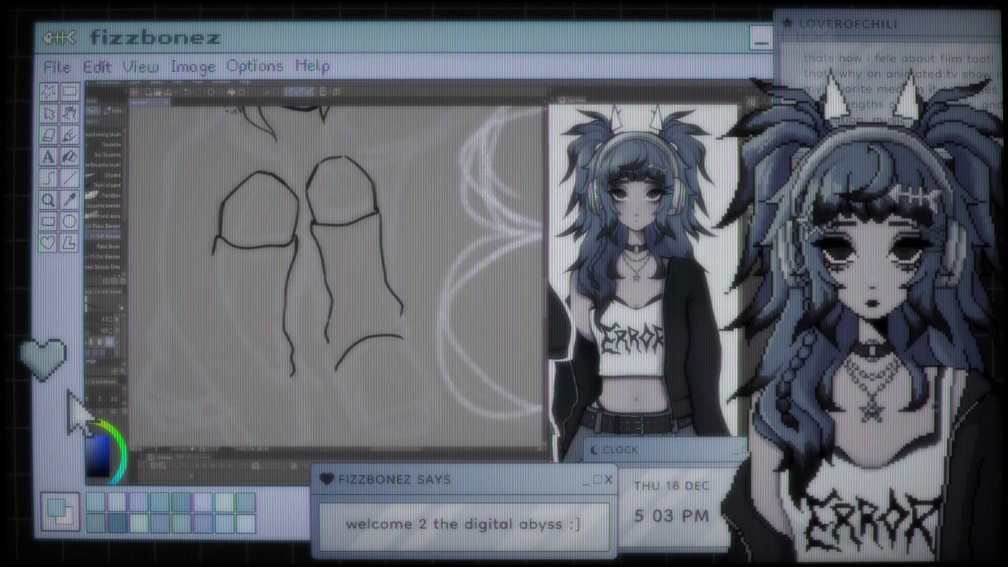
left_click_drag(400, 313, 413, 344)
key("ctrl+z")
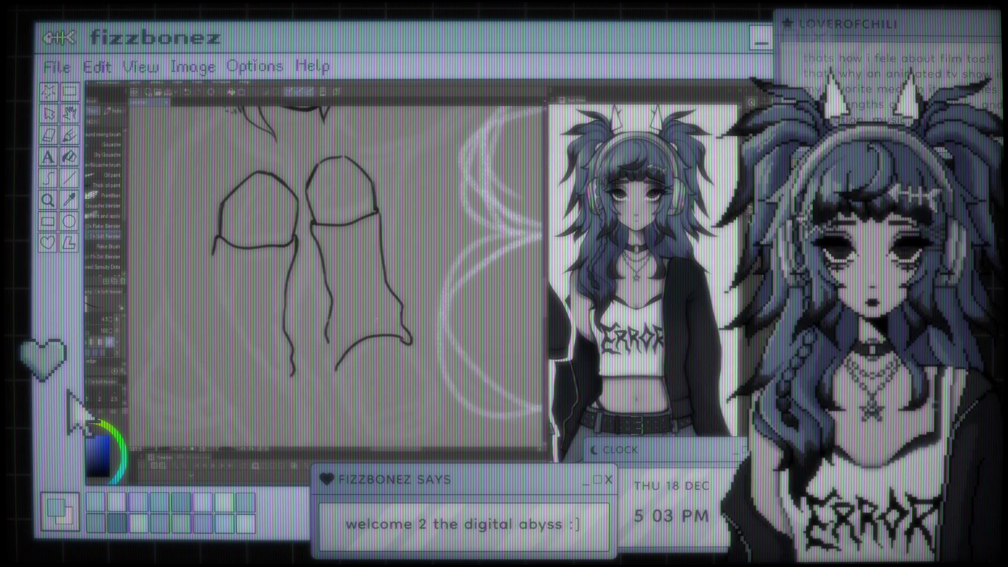
left_click_drag(400, 307, 409, 342)
key("ctrl+z")
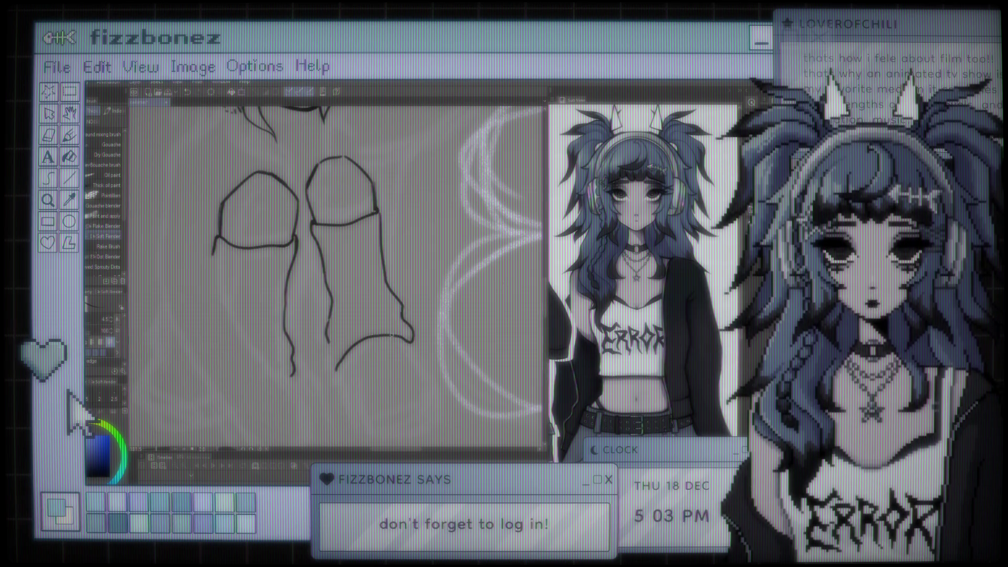
scroll(410, 341, "down", 1)
scroll(400, 337, "up", 1)
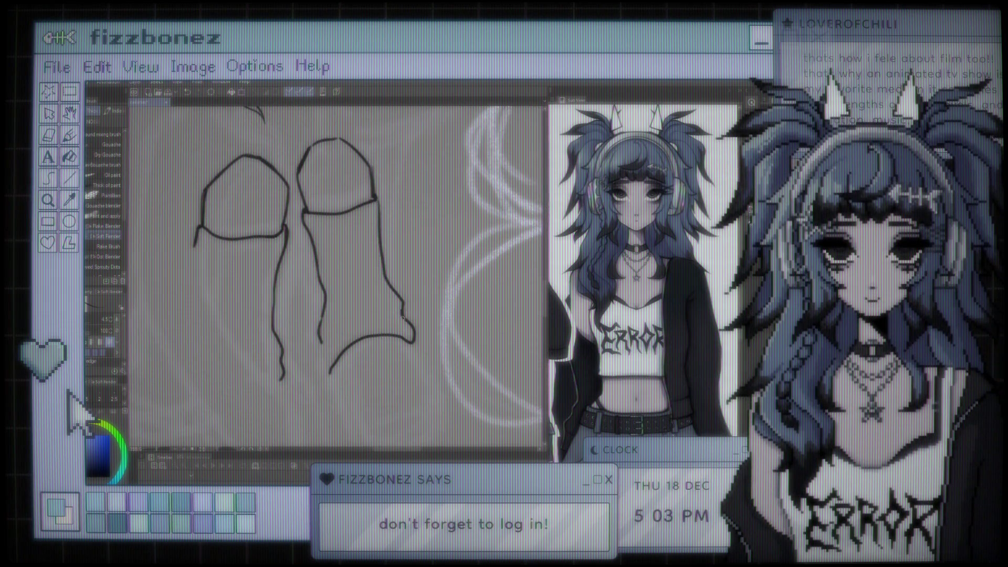
key("ctrl+z")
left_click_drag(320, 341, 328, 374)
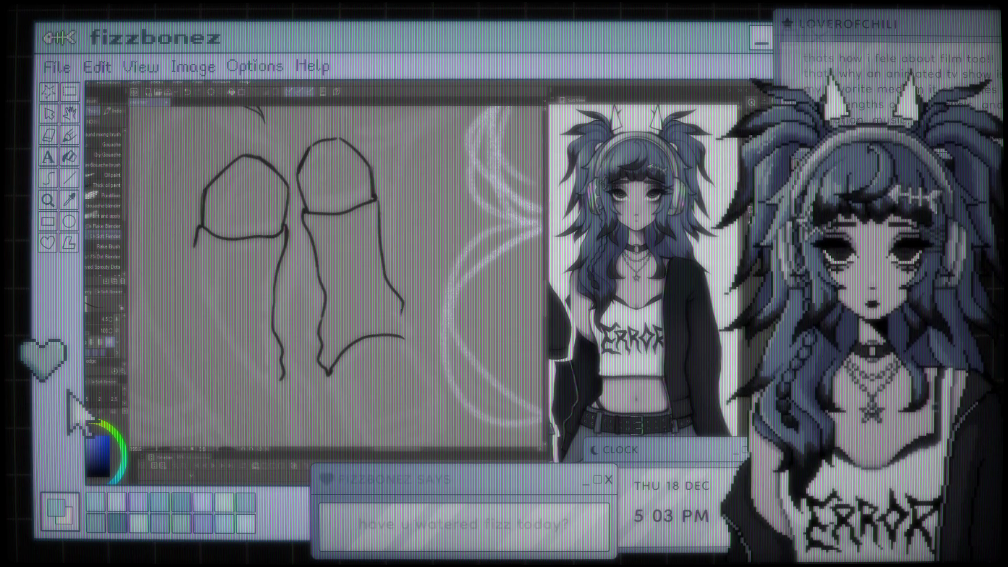
scroll(336, 241, "down", 3)
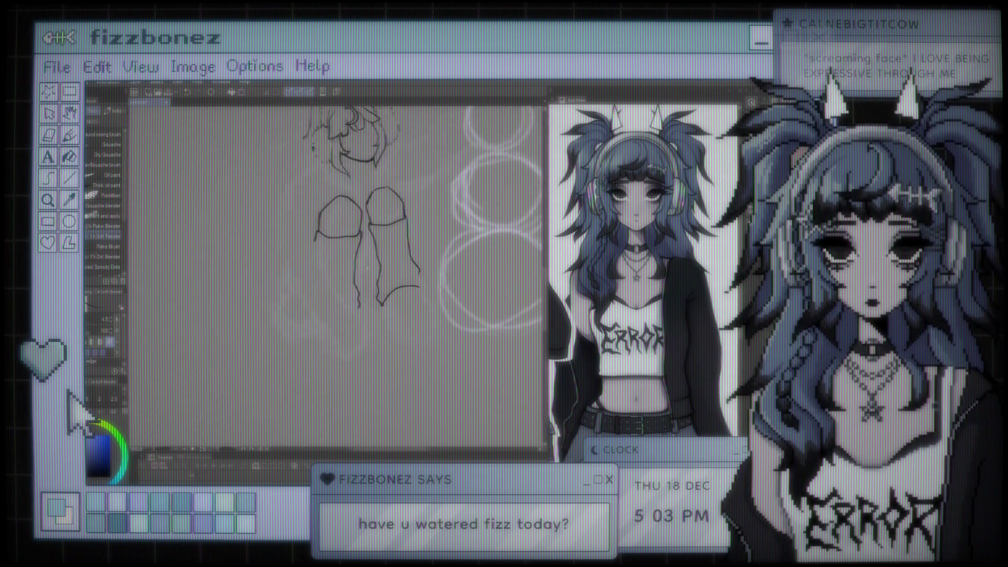
Add a short horizontal stroke at the left line's base, then sweep the left shoulder line down from the neck
scroll(348, 296, "up", 3)
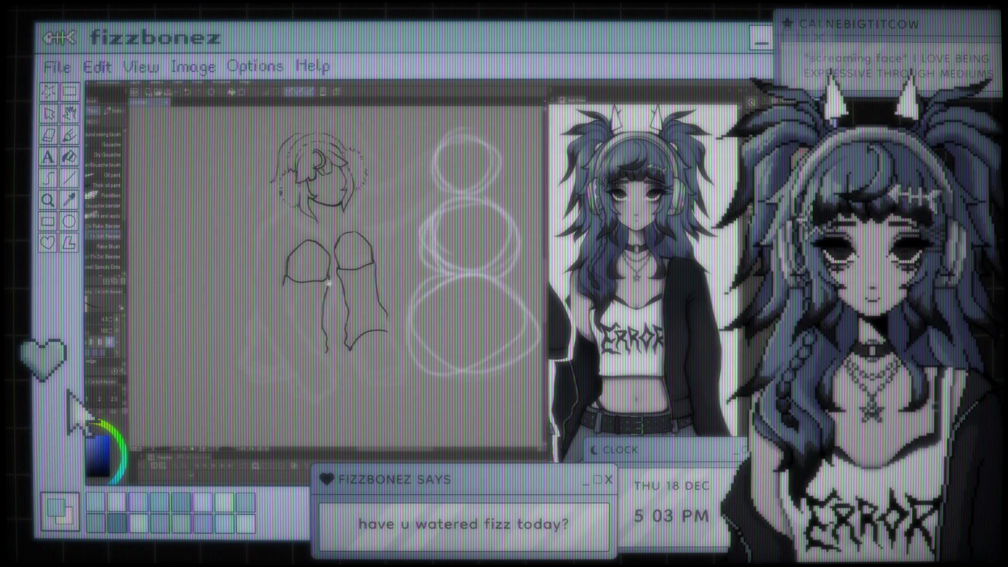
scroll(336, 273, "up", 2)
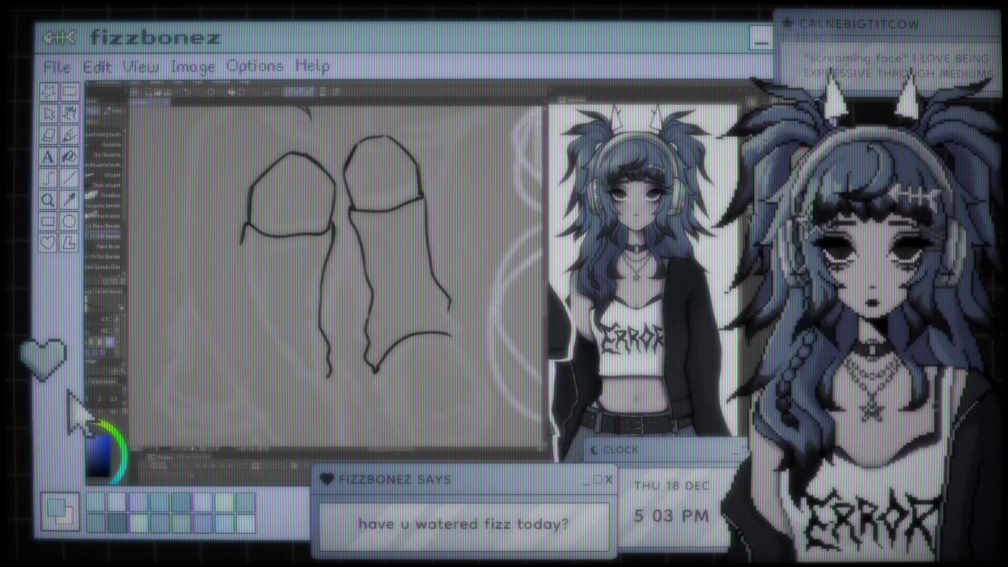
scroll(342, 242, "down", 2)
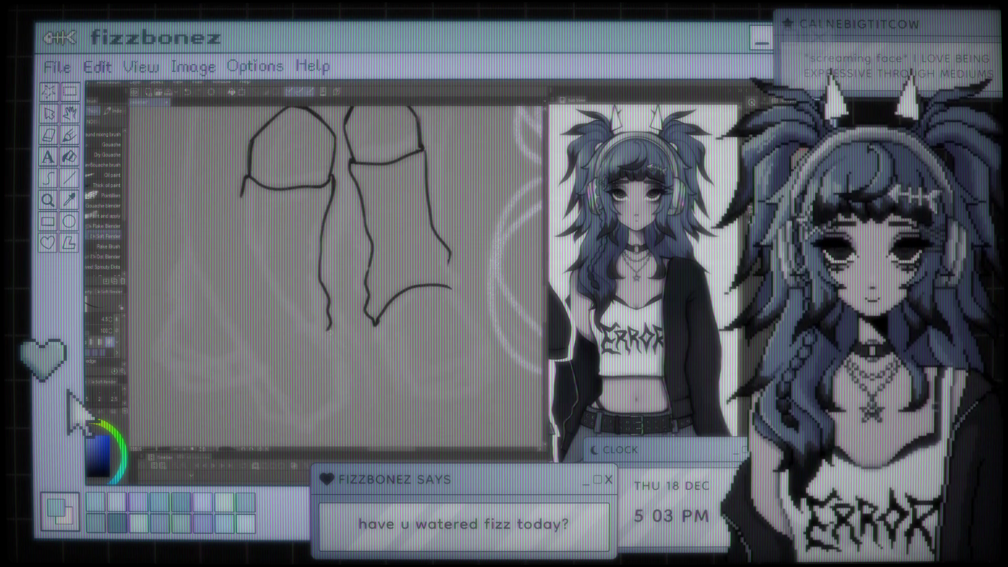
left_click_drag(329, 329, 311, 326)
scroll(314, 315, "down", 2)
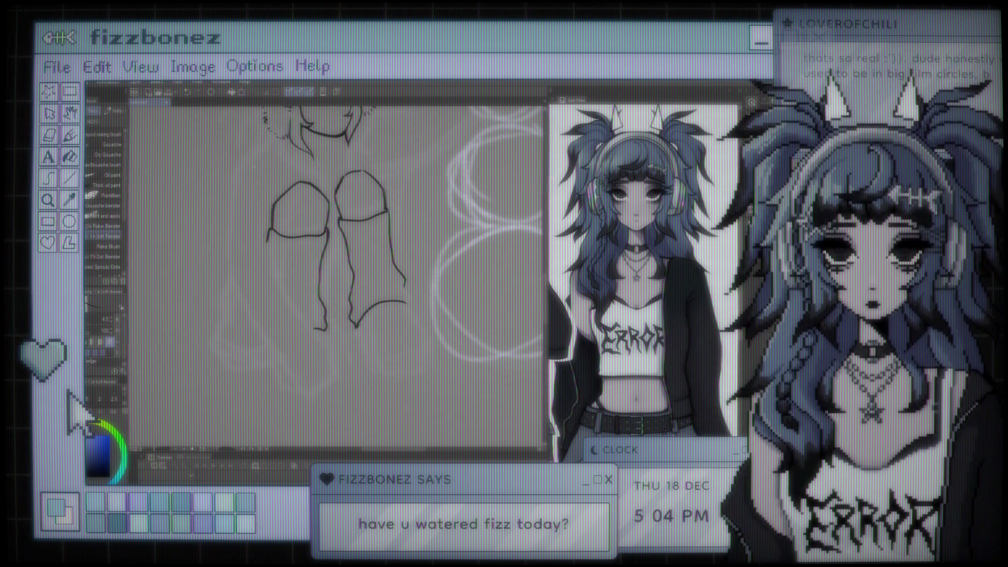
mouse_move(279, 140)
left_mouse_down()
mouse_move(231, 172)
mouse_move(220, 228)
mouse_move(242, 313)
left_mouse_up()
scroll(405, 289, "down", 5)
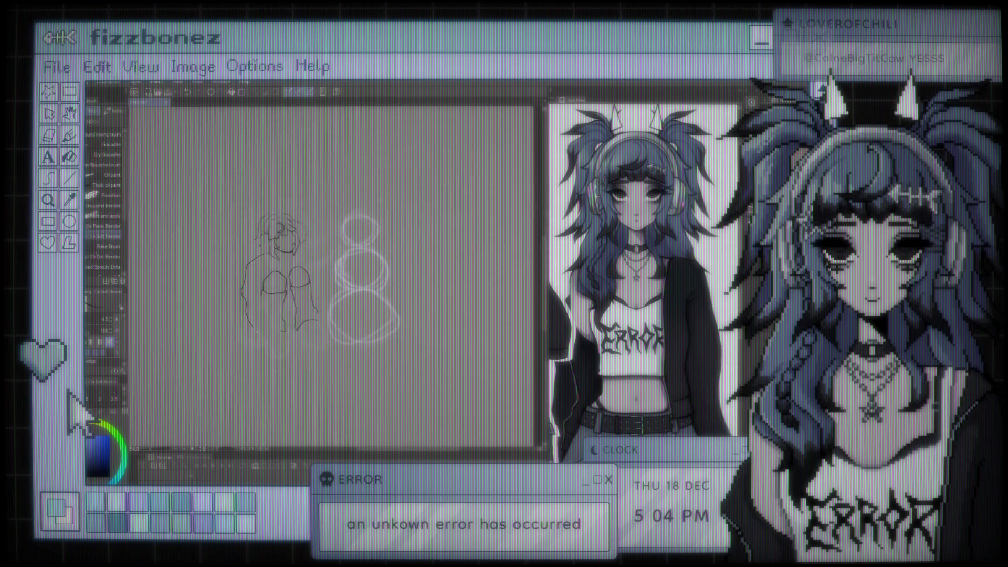
scroll(362, 278, "down", 3)
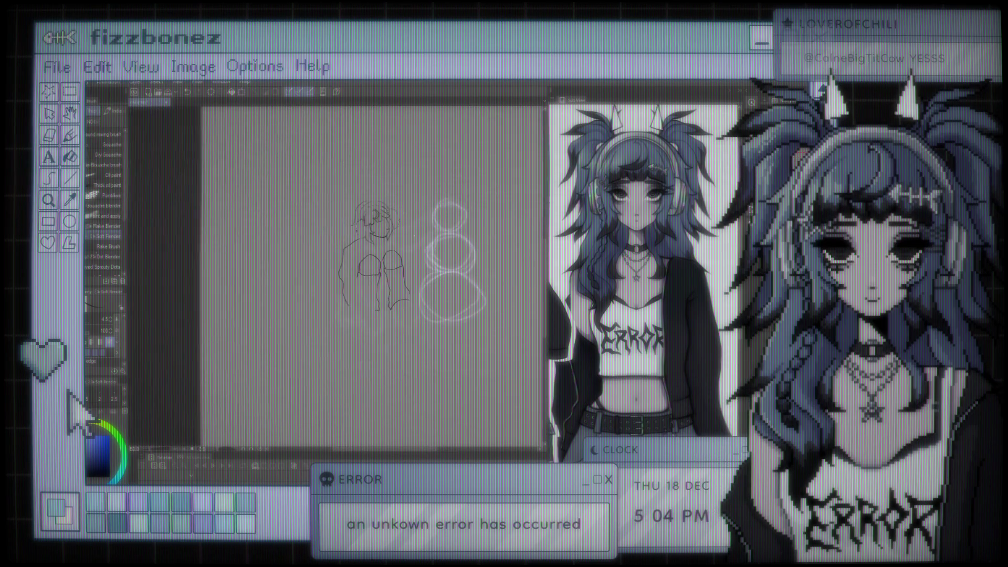
scroll(412, 238, "up", 4)
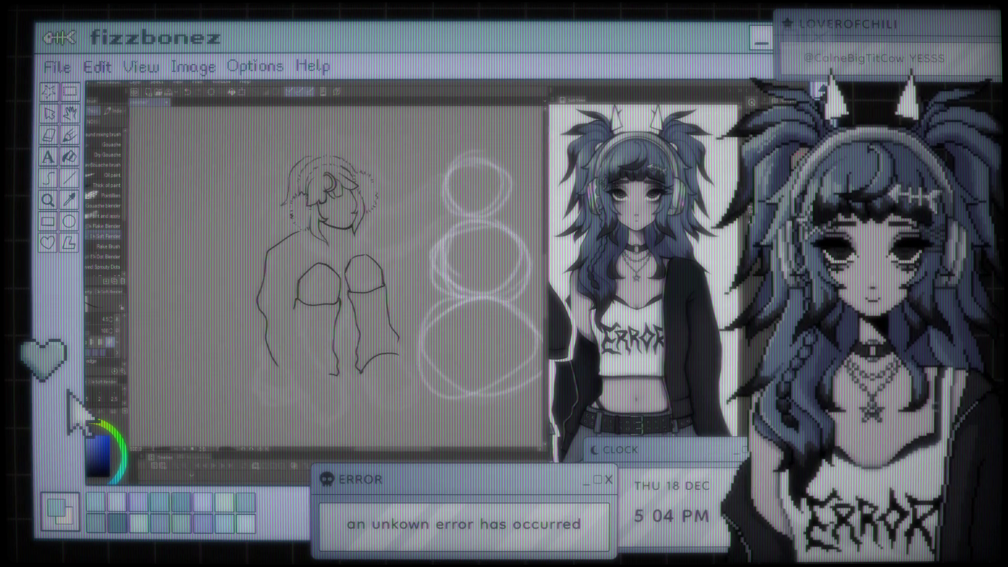
scroll(336, 278, "right", 3)
scroll(336, 278, "up", 2)
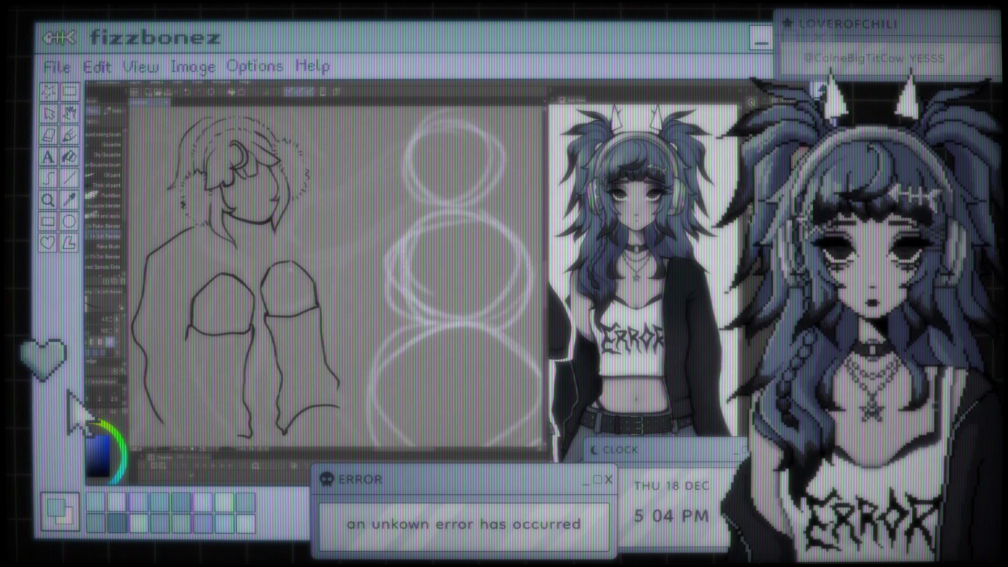
scroll(337, 278, "left", 3)
scroll(337, 278, "down", 2)
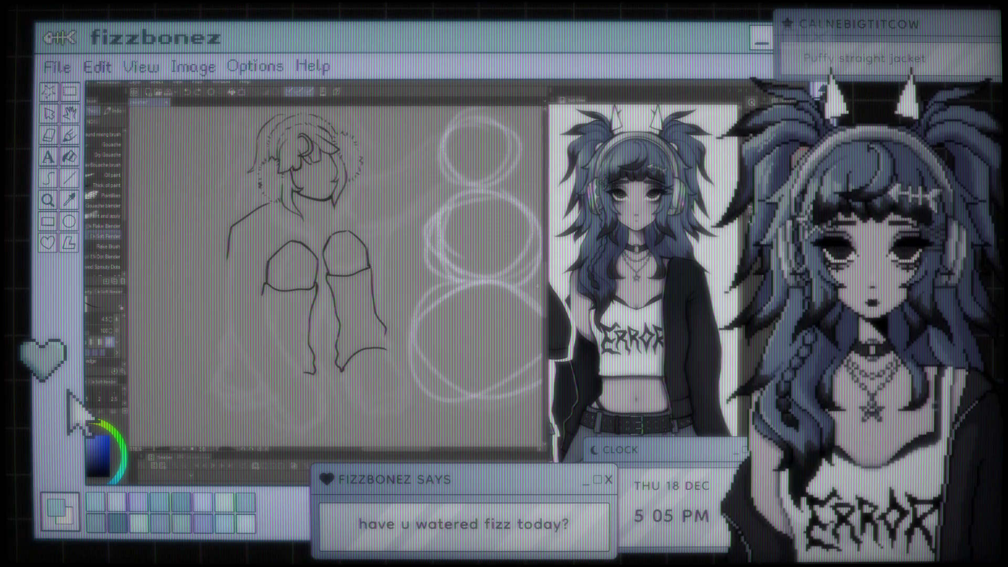
scroll(354, 312, "down", 4)
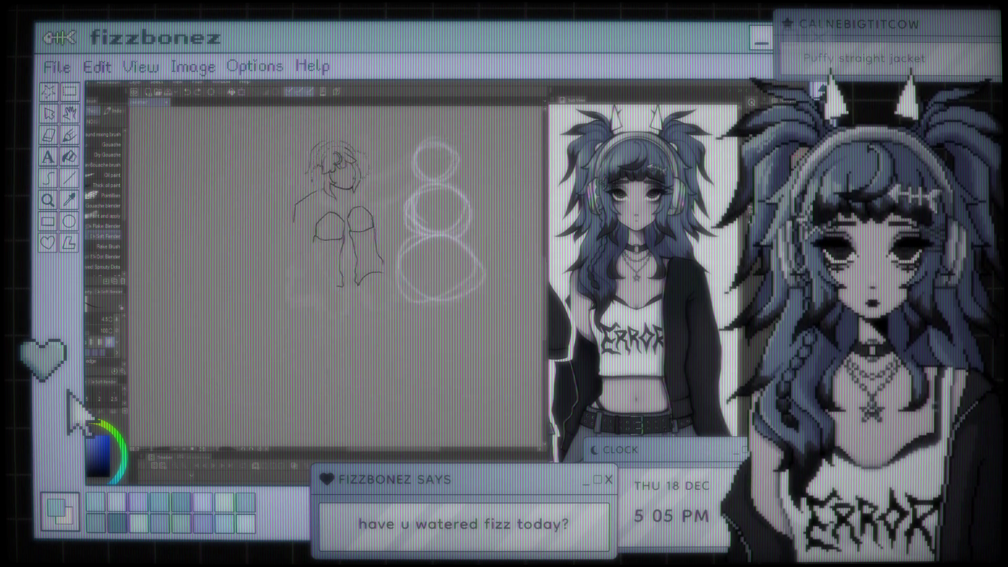
scroll(345, 246, "up", 4)
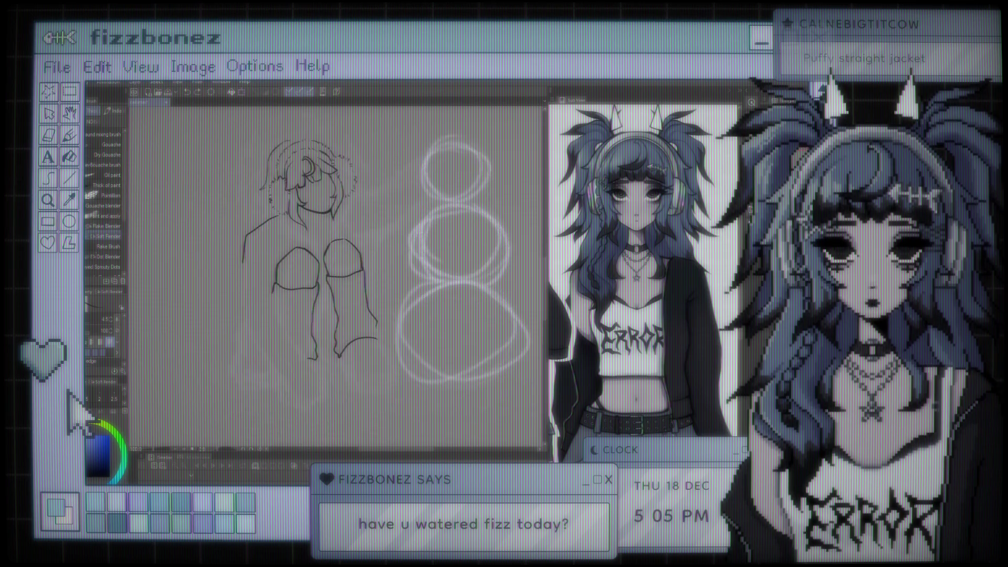
scroll(289, 291, "up", 3)
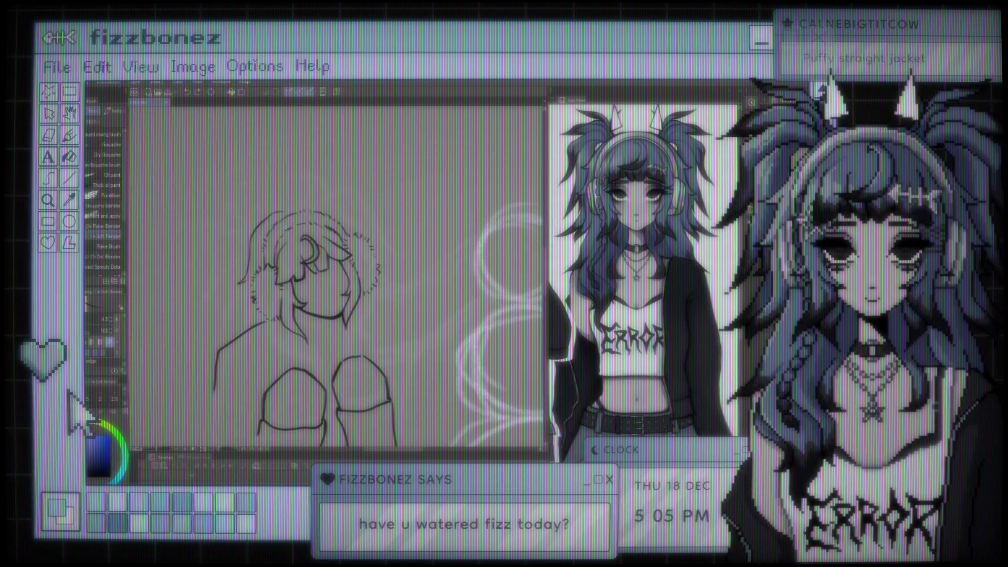
scroll(304, 294, "down", 3)
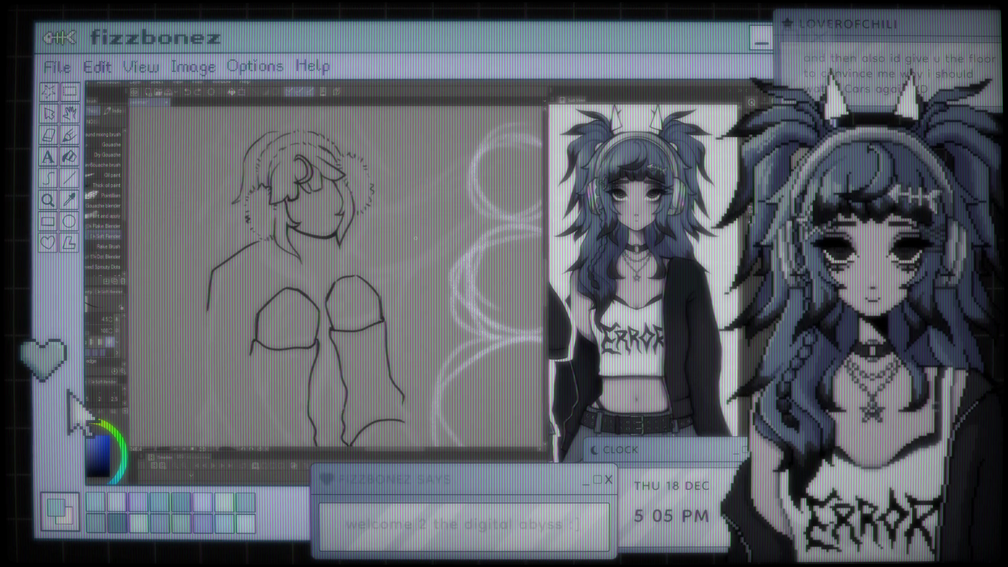
scroll(415, 239, "down", 5)
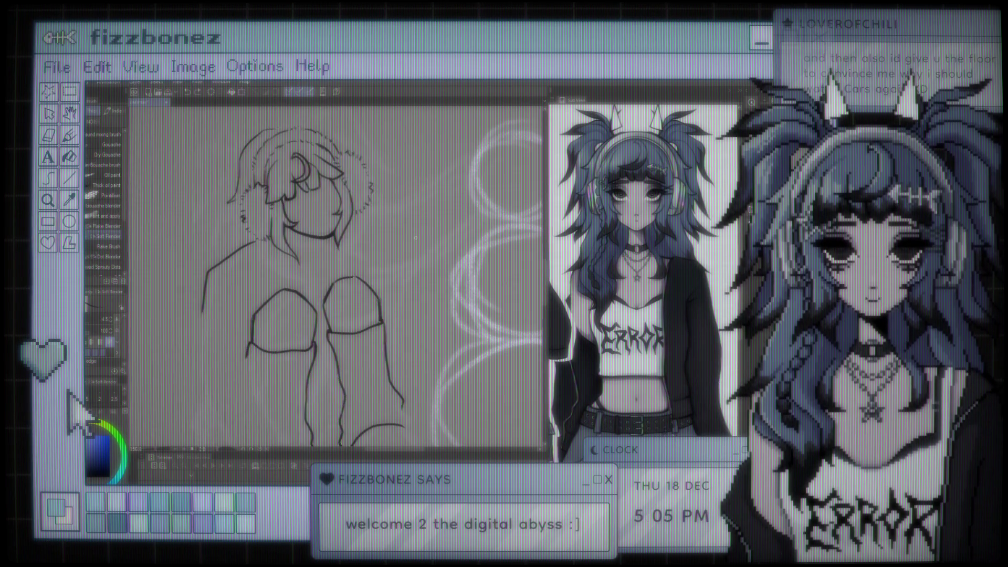
scroll(379, 229, "up", 2)
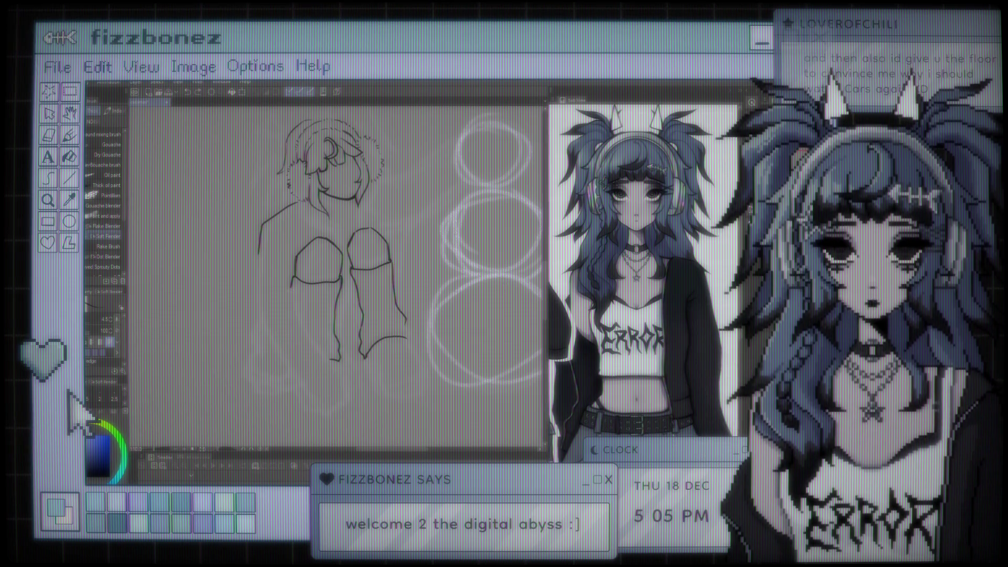
scroll(325, 294, "down", 3)
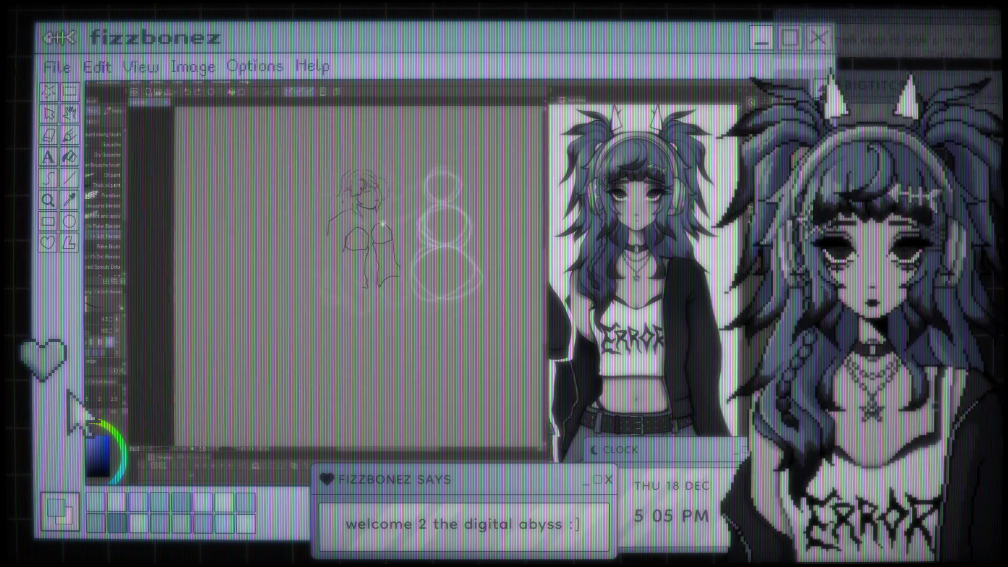
scroll(360, 271, "up", 1)
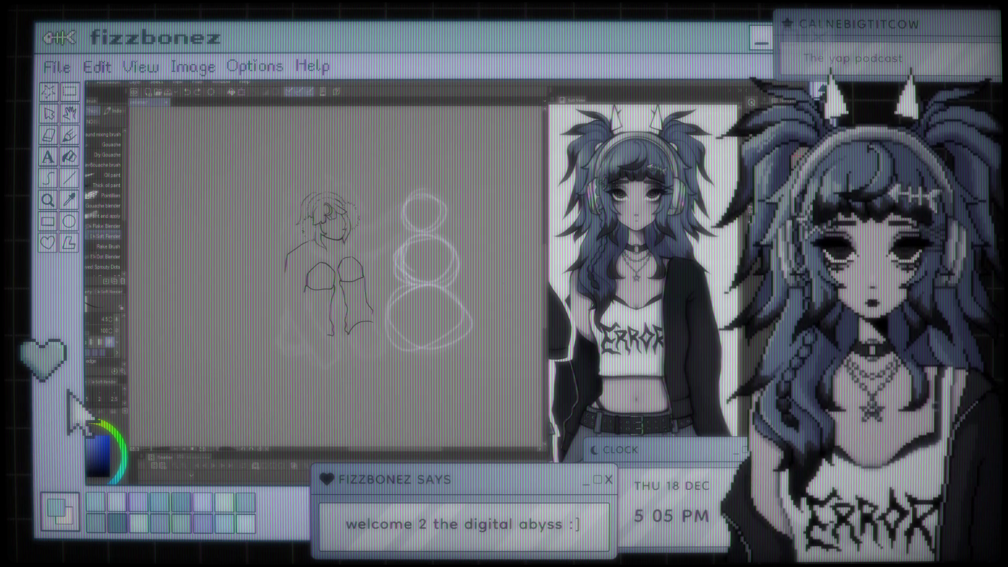
scroll(336, 276, "down", 4)
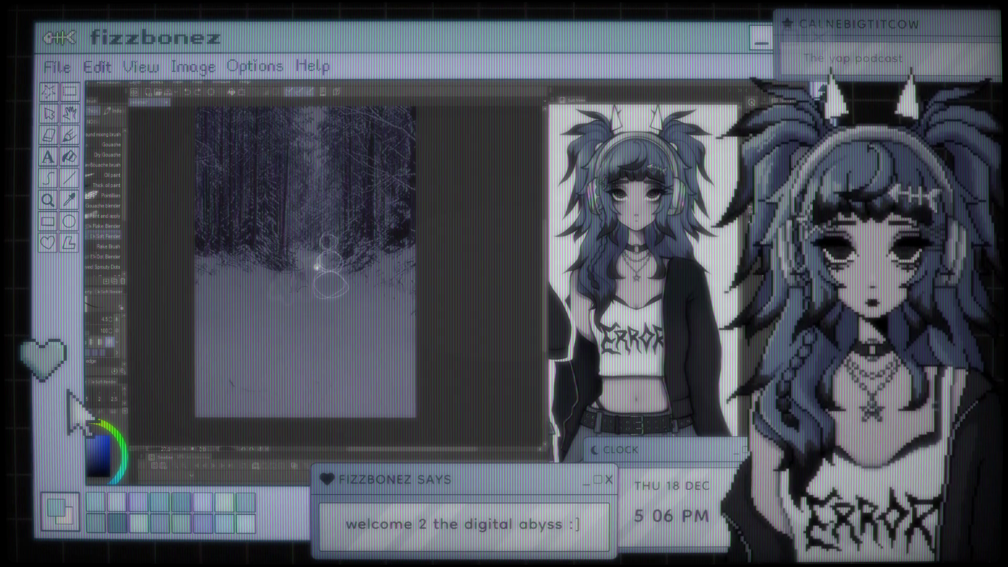
scroll(277, 253, "up", 4)
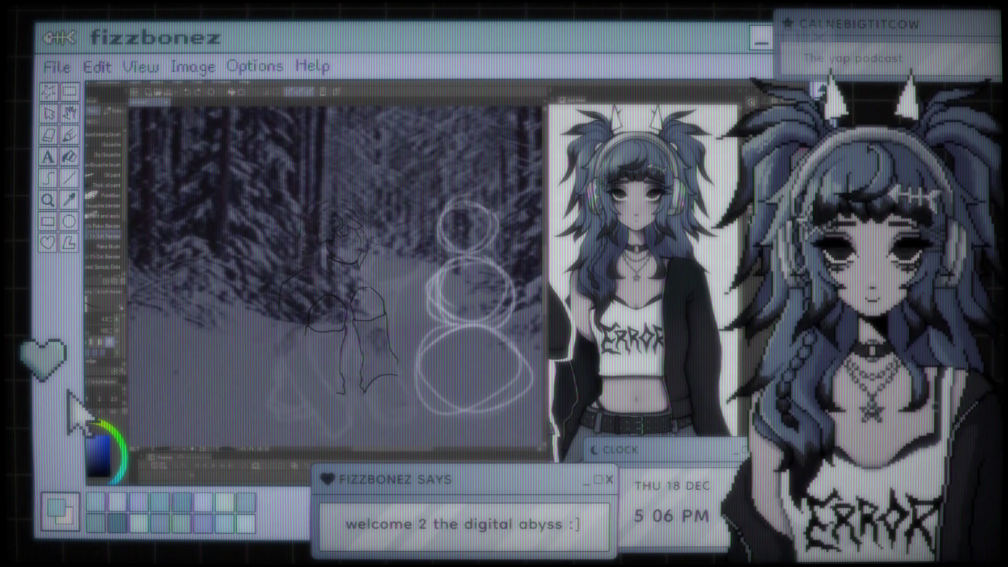
scroll(336, 263, "up", 1)
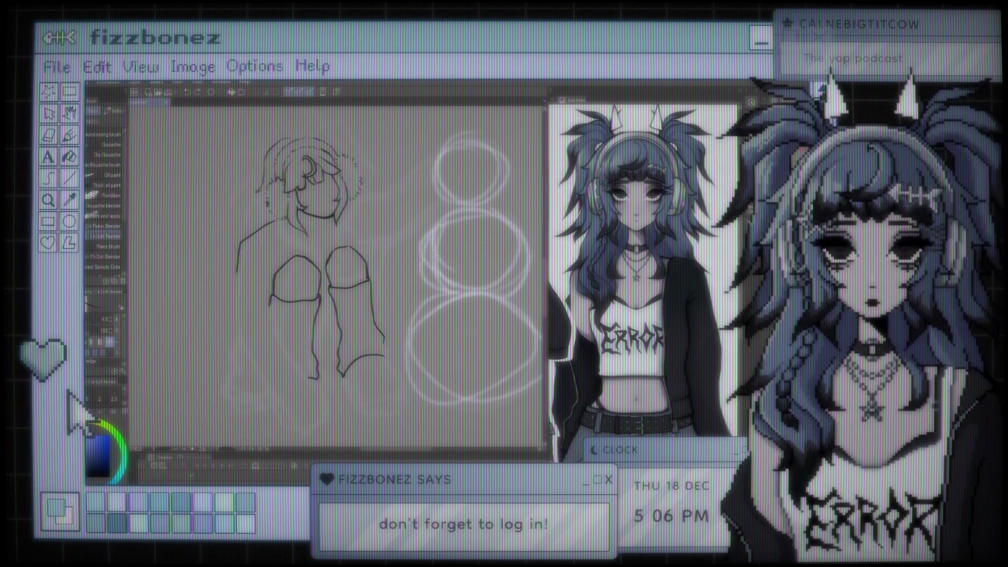
Leave Liquify for the pen brush and ink a short line just below the character's chin
key("j")
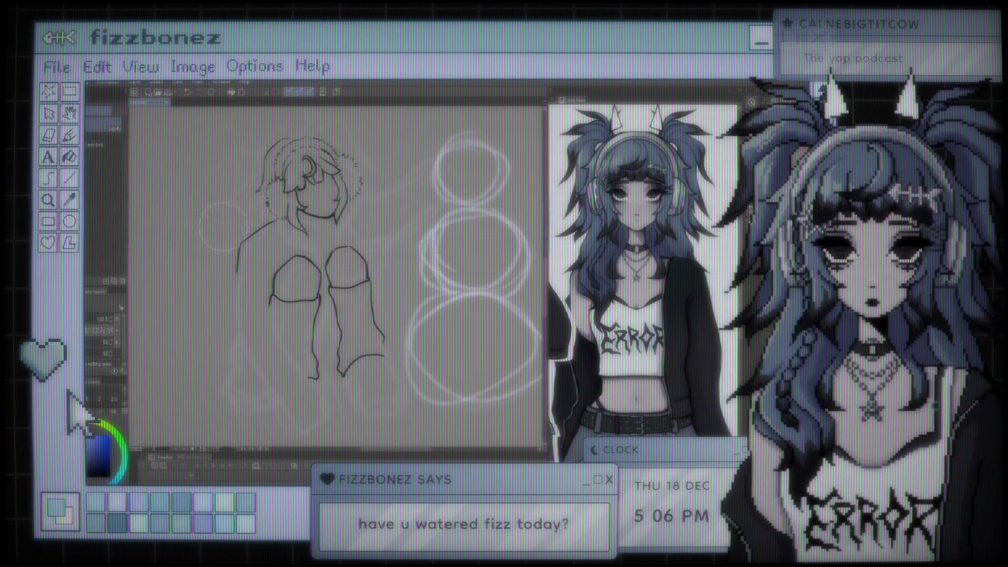
key("b")
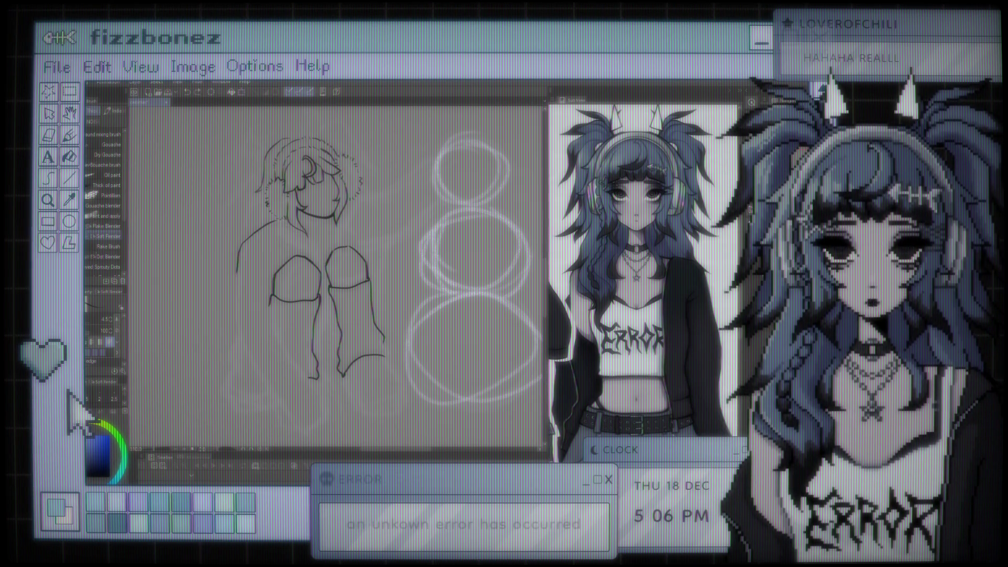
mouse_move(276, 230)
left_mouse_down()
mouse_move(331, 245)
mouse_move(354, 203)
left_mouse_up()
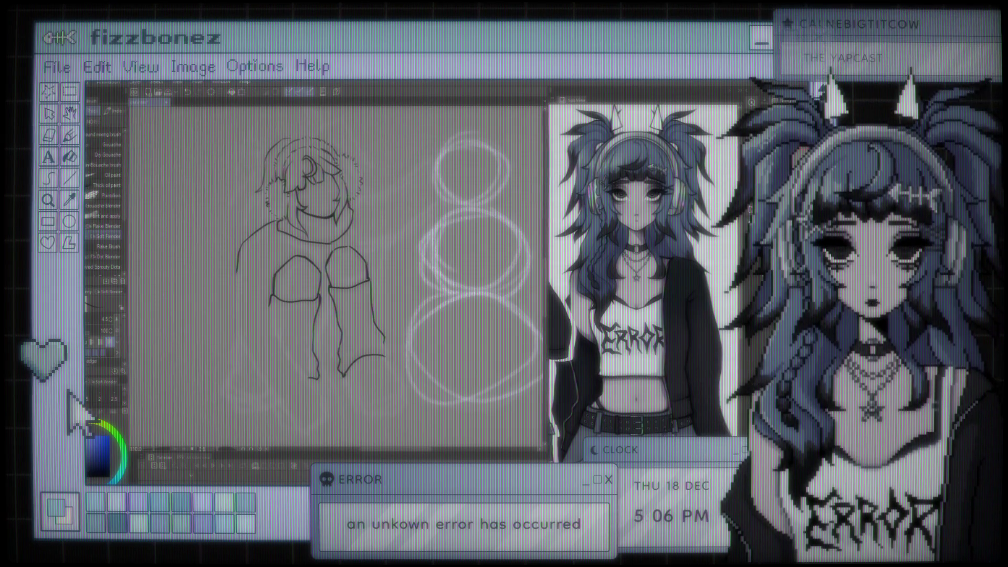
scroll(336, 273, "down", 4)
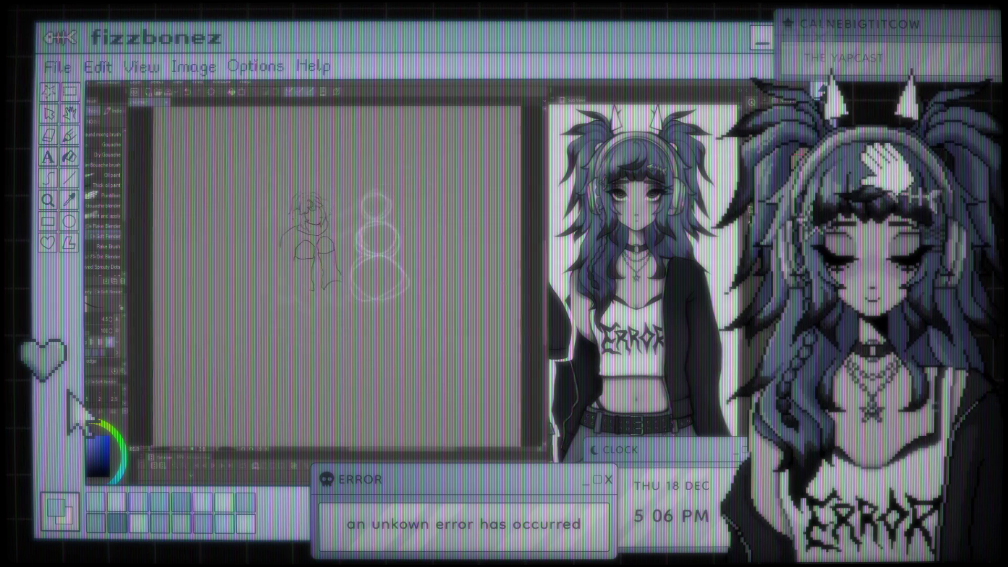
scroll(336, 273, "up", 2)
scroll(320, 226, "up", 3)
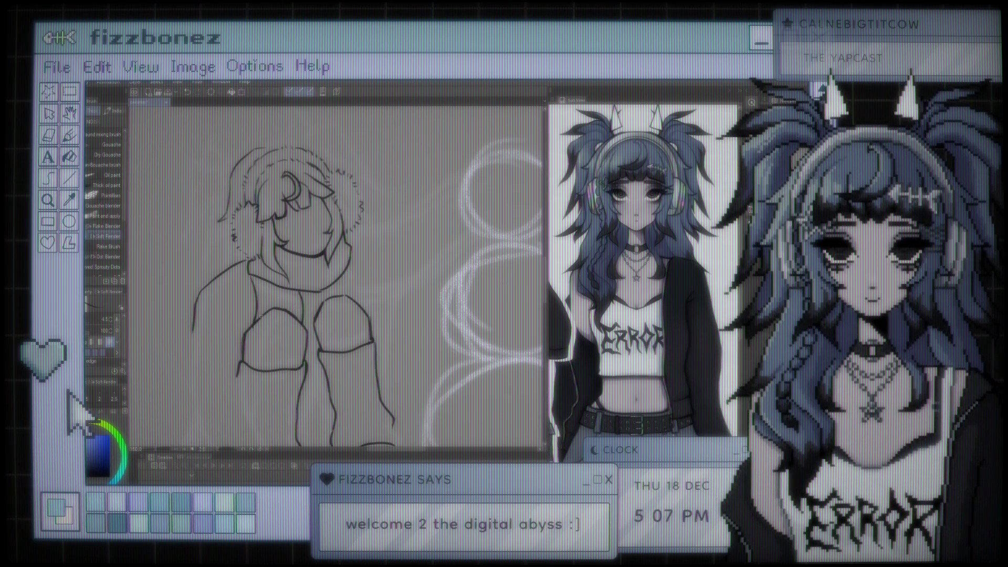
Extend the hanging scarf end's outline downward, undoing the overlong attempt and redrawing it shorter
scroll(336, 273, "down", 3)
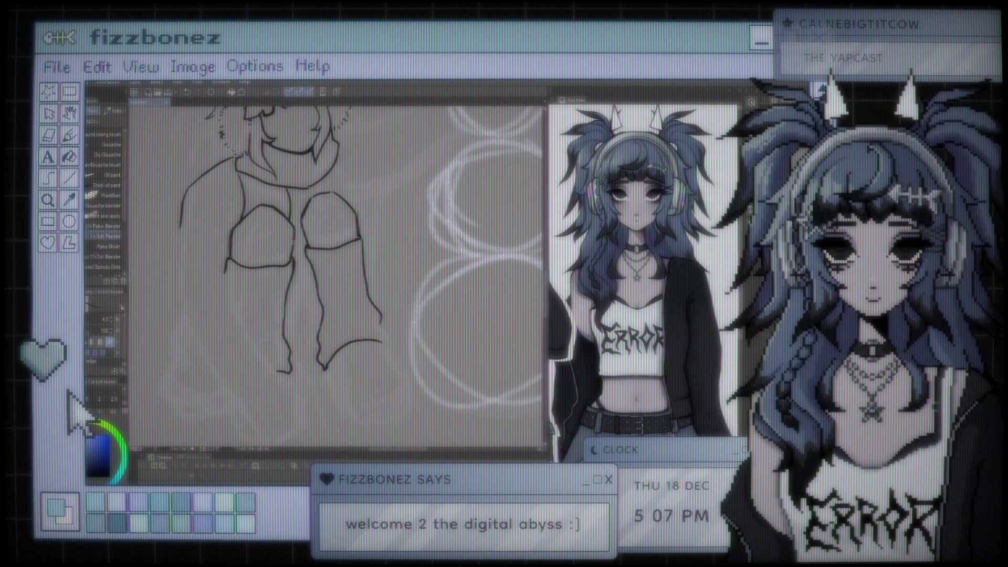
left_click_drag(305, 283, 316, 391)
left_click_drag(307, 287, 328, 405)
key("ctrl+z")
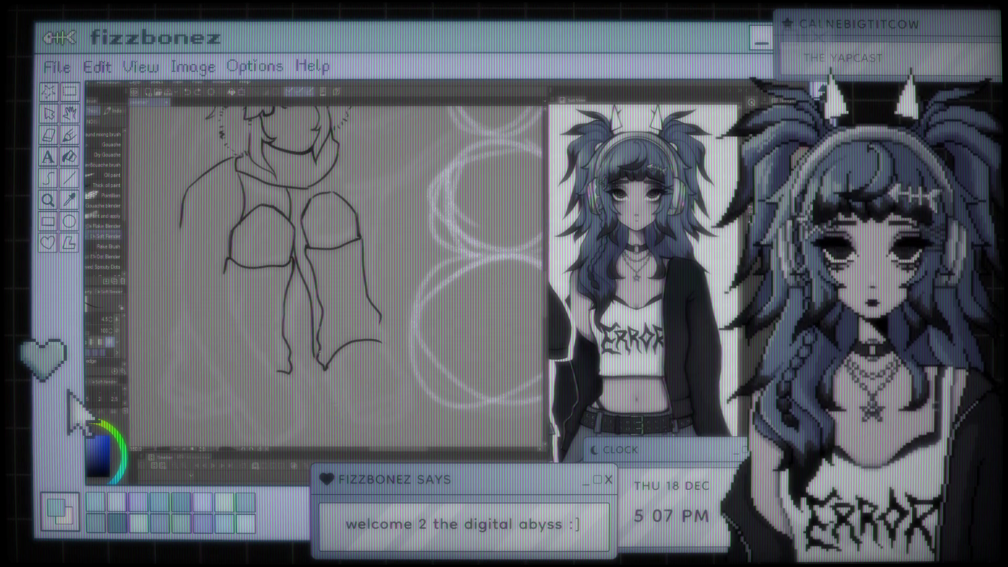
mouse_move(314, 355)
left_mouse_down()
mouse_move(326, 396)
mouse_move(297, 407)
mouse_move(279, 382)
left_mouse_up()
Zoom out and reframe the canvas to check the inked figure beside the snowman sketch
scroll(336, 273, "down", 2)
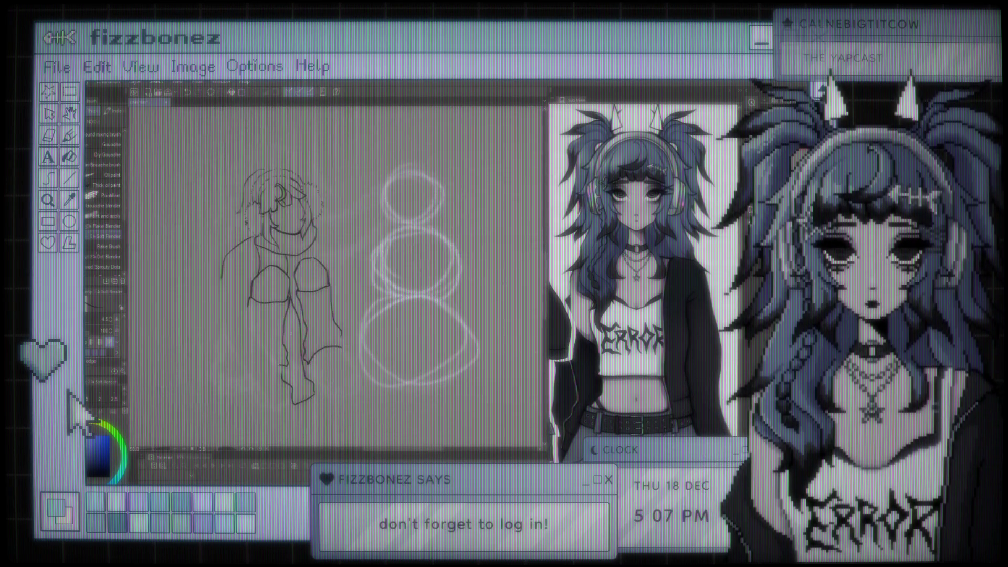
mouse_move(292, 283)
left_mouse_down()
mouse_move(384, 214)
mouse_move(370, 231)
left_mouse_up()
left_click_drag(336, 273, 261, 282)
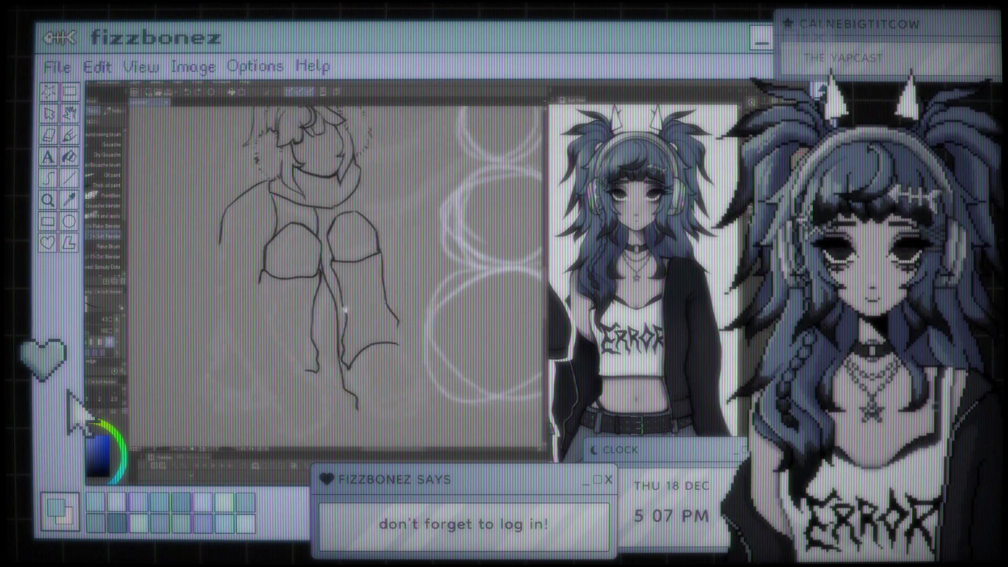
scroll(336, 273, "down", 1)
scroll(391, 252, "up", 1)
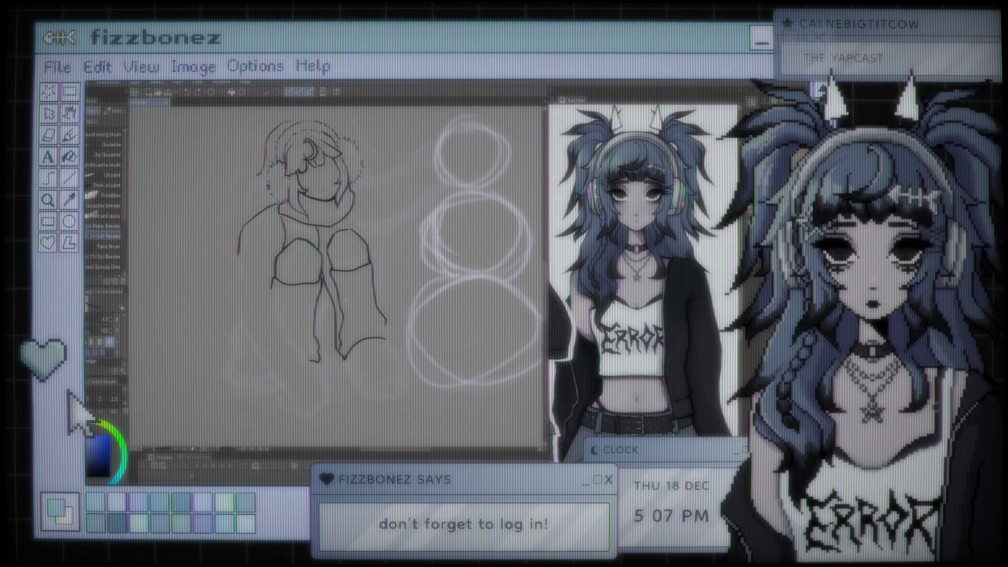
scroll(347, 303, "up", 1)
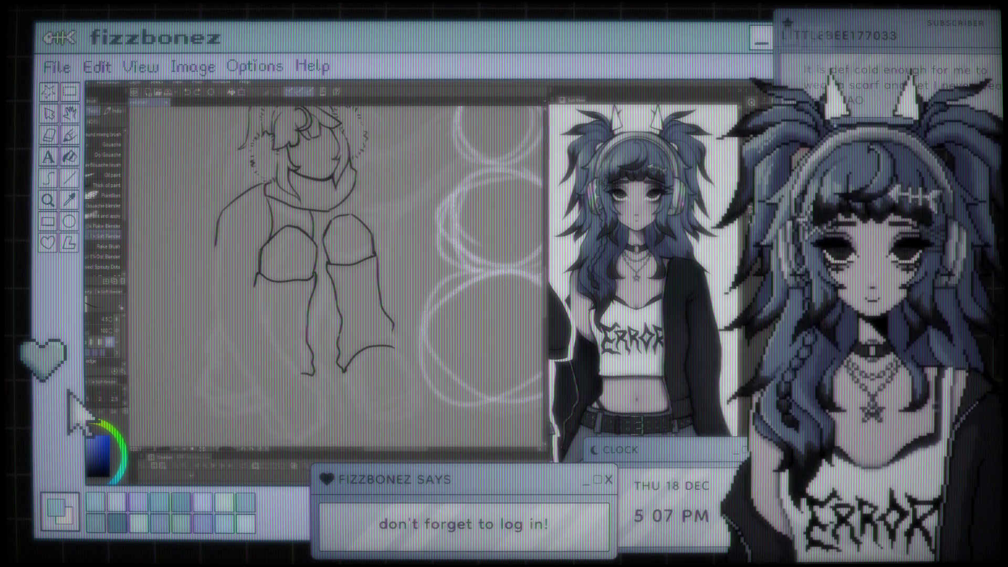
scroll(355, 240, "down", 4)
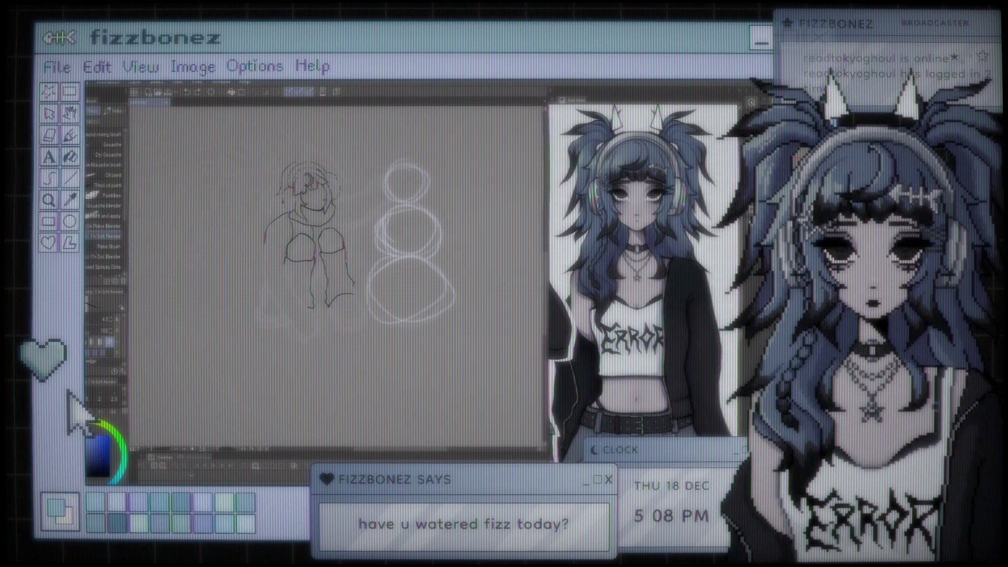
key("ctrl+plus")
key("ctrl+minus")
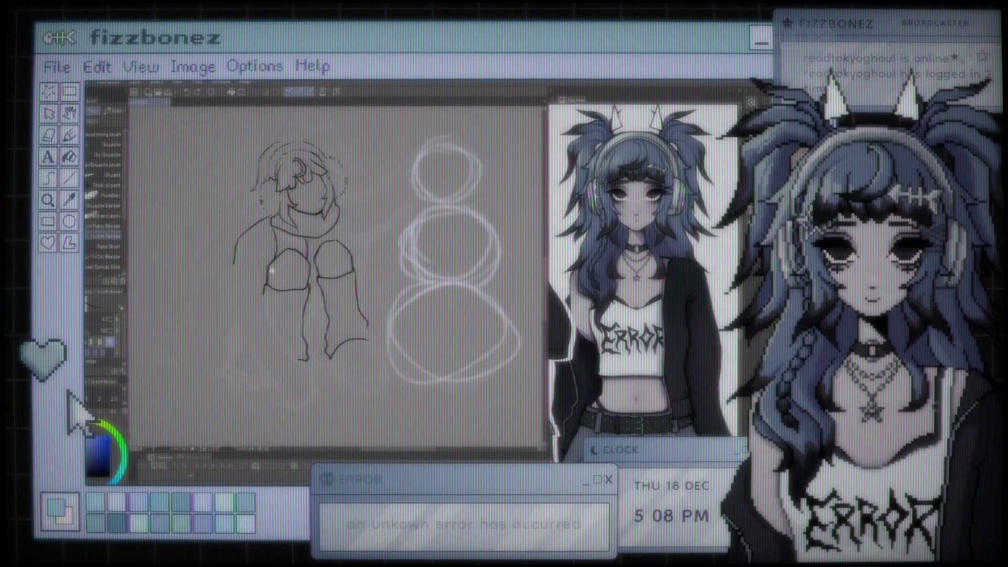
key("ctrl+plus")
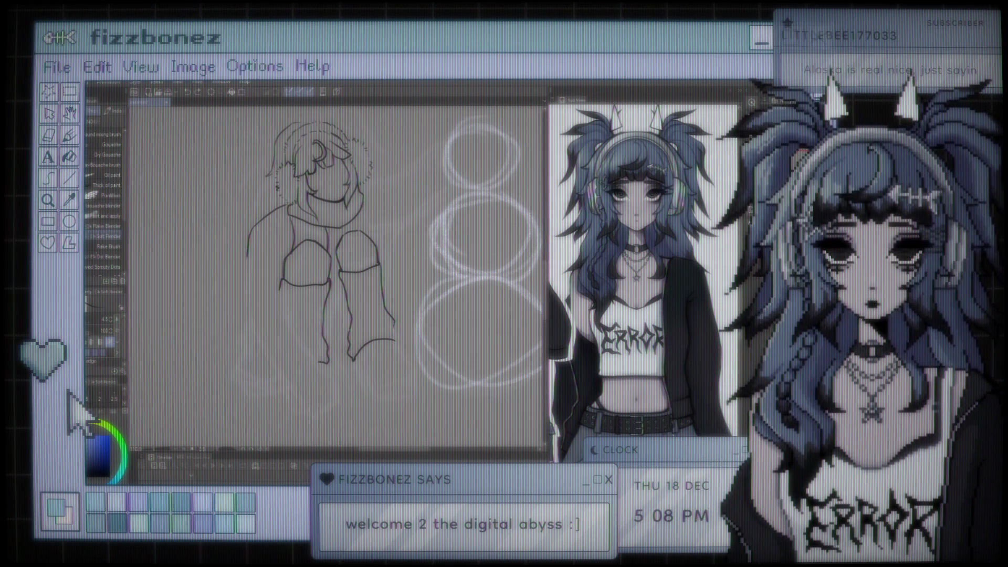
scroll(352, 215, "down", 2)
scroll(336, 237, "up", 4)
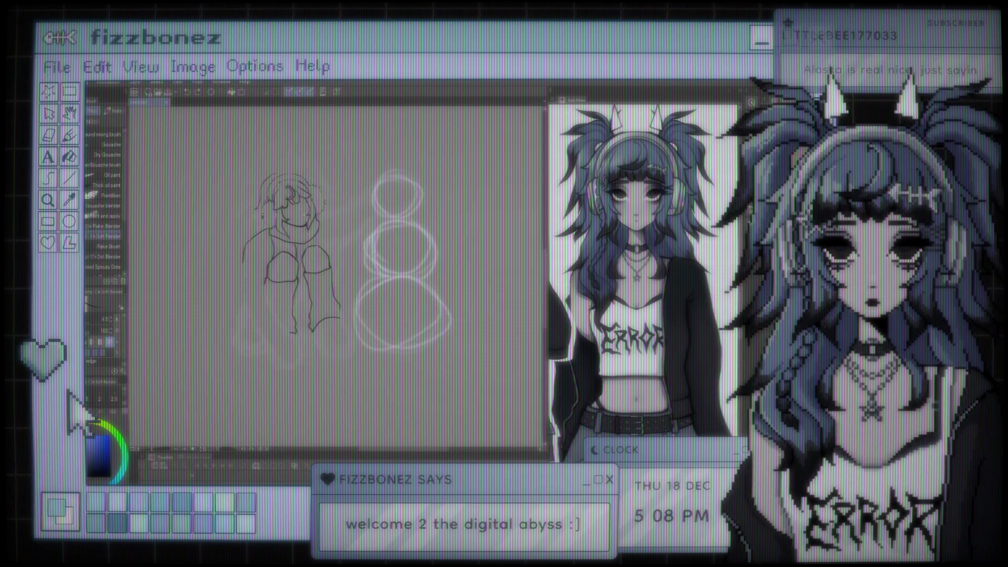
scroll(360, 378, "up", 3)
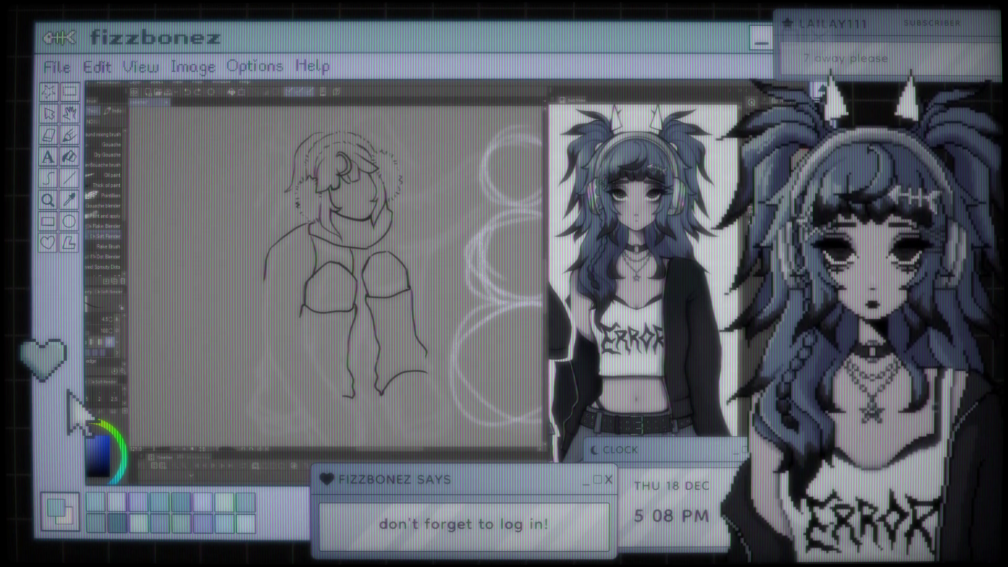
scroll(336, 262, "down", 2)
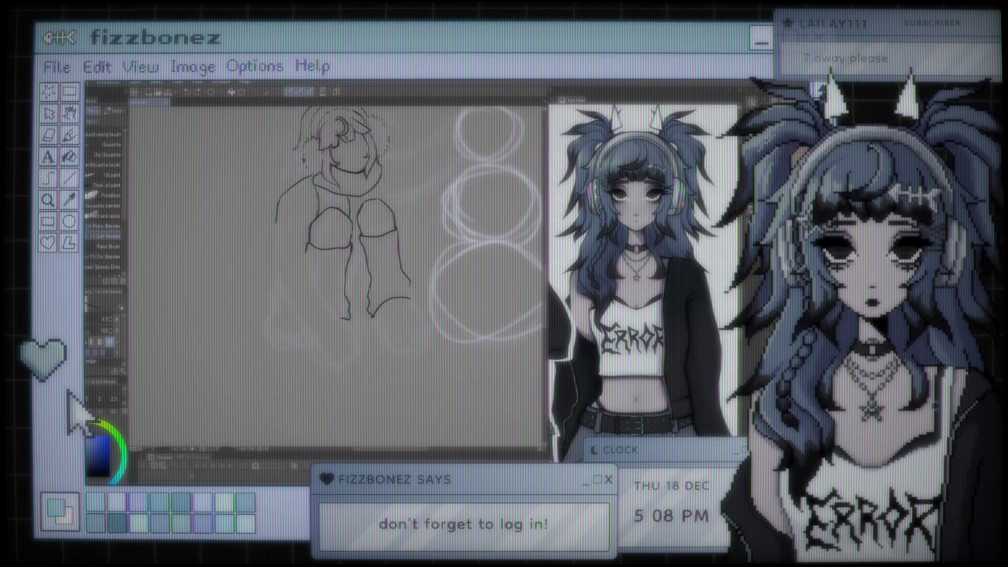
scroll(320, 265, "up", 2)
scroll(336, 271, "down", 2)
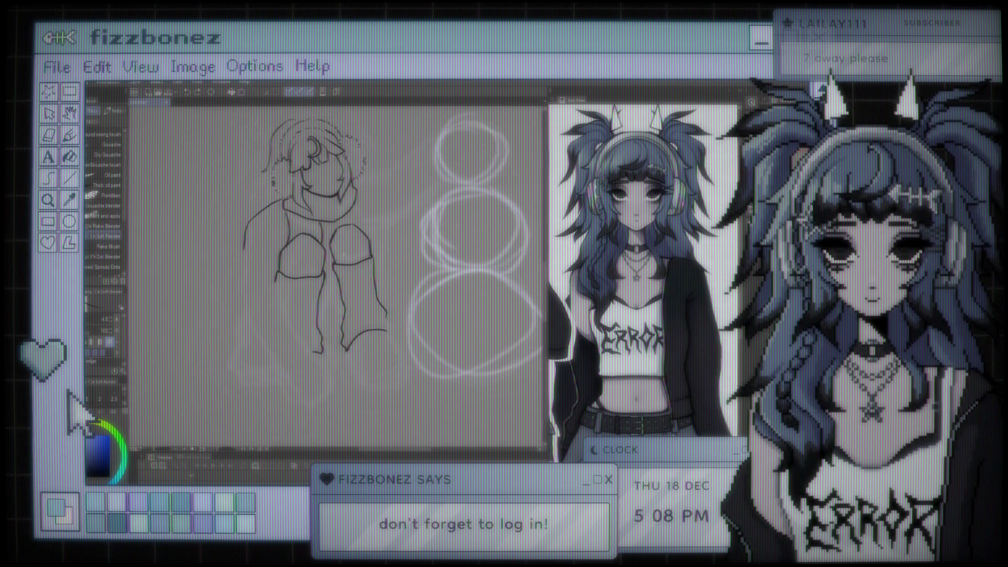
scroll(336, 262, "up", 2)
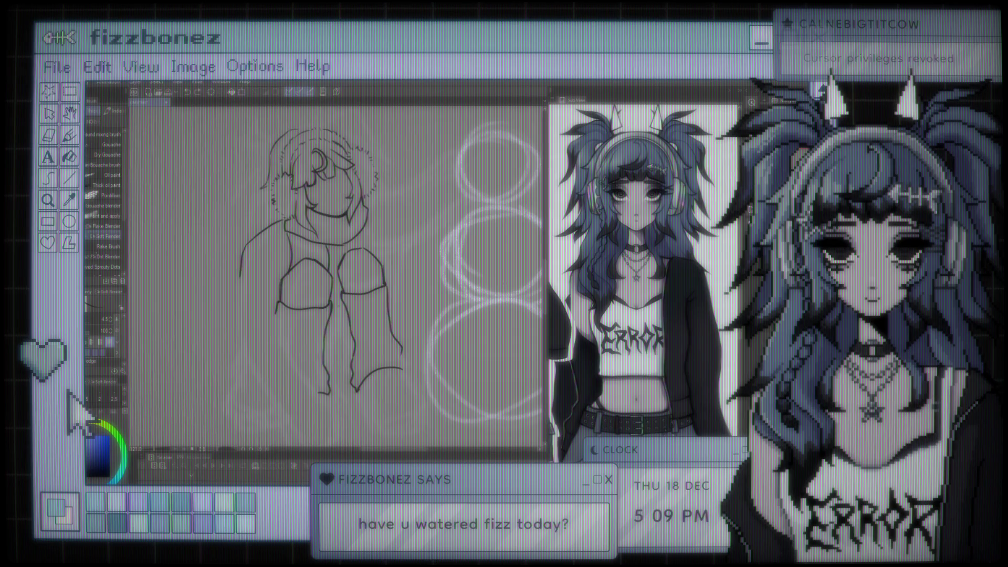
scroll(341, 263, "up", 2)
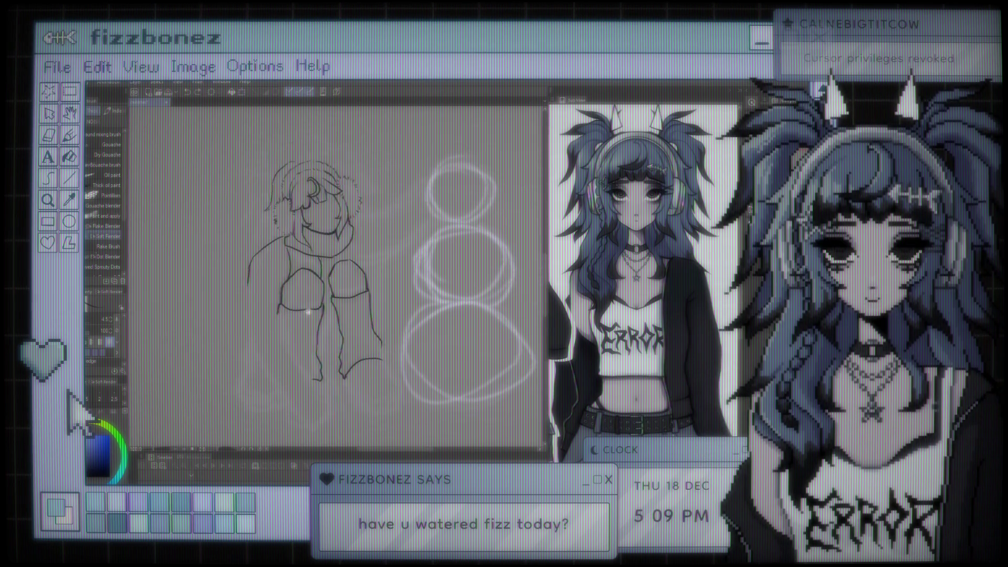
scroll(305, 221, "up", 2)
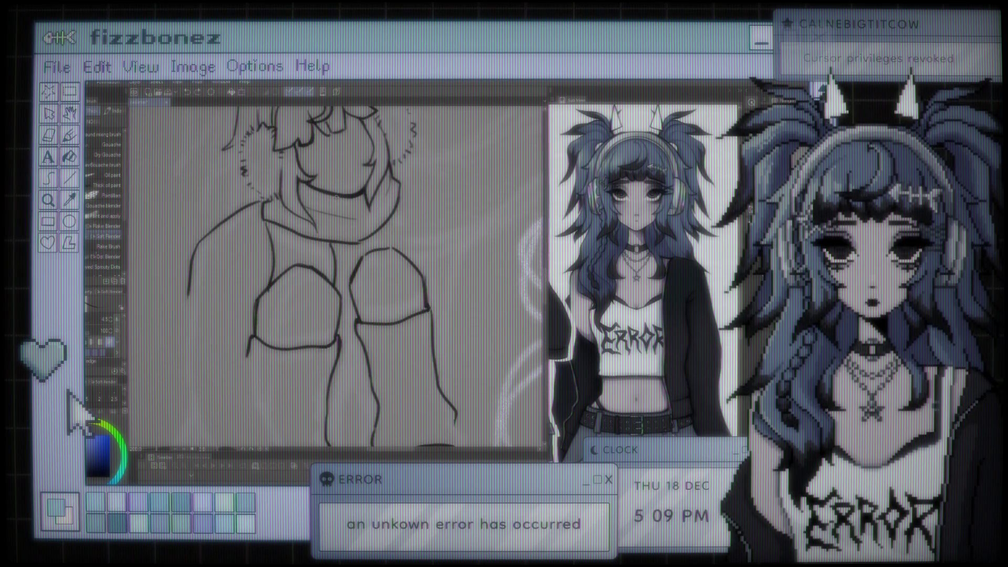
key("ctrl+minus")
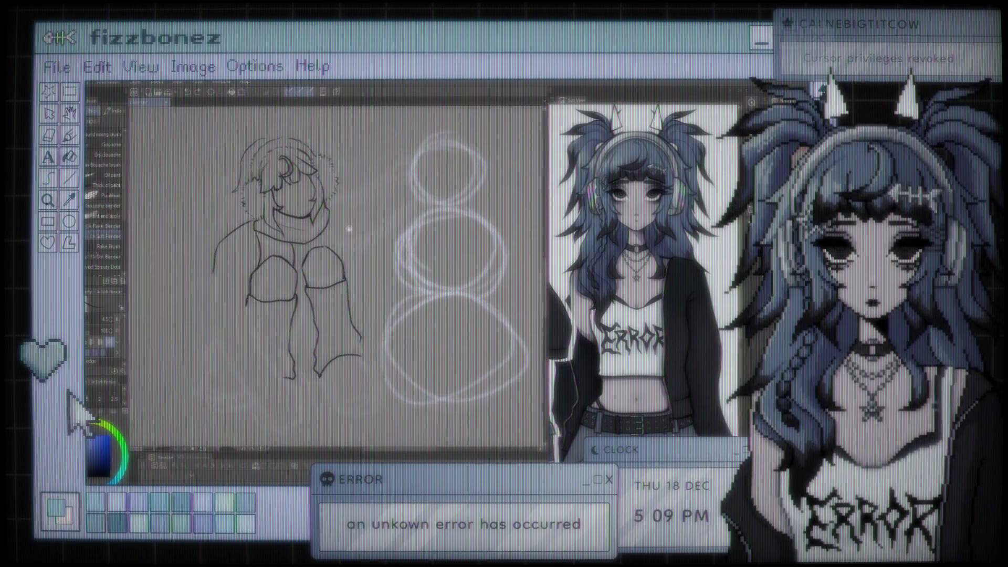
scroll(350, 228, "up", 2)
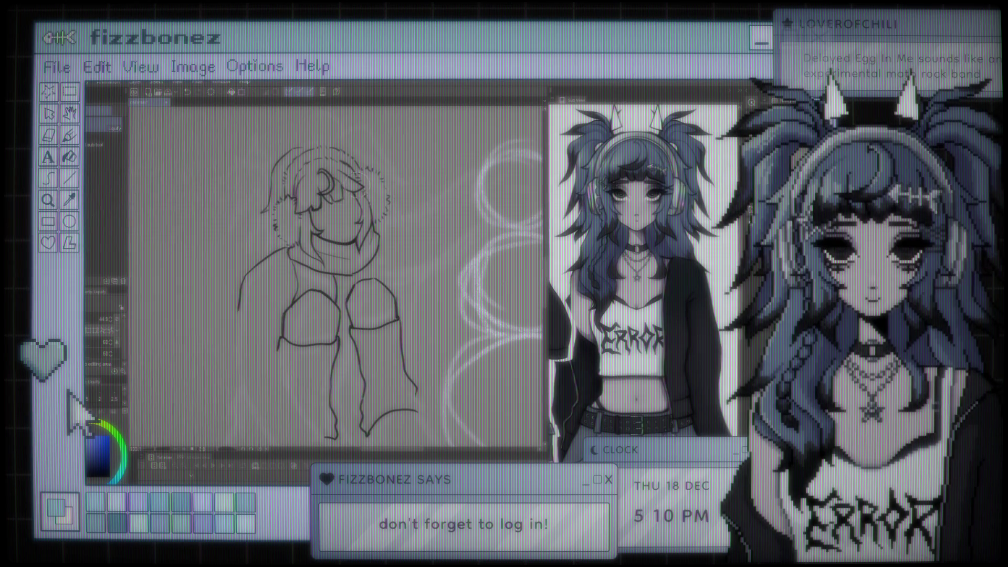
scroll(373, 310, "down", 3)
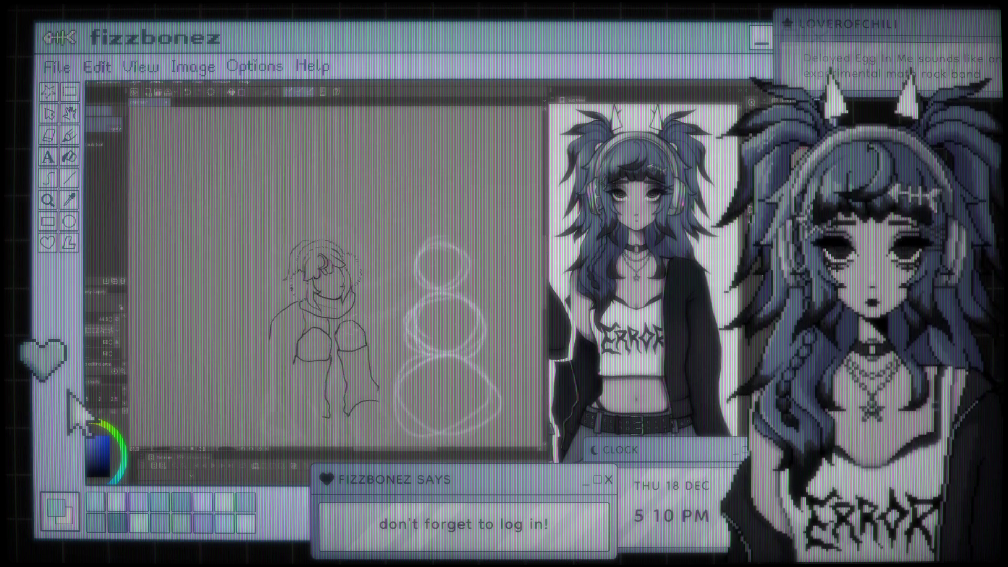
scroll(409, 297, "up", 2)
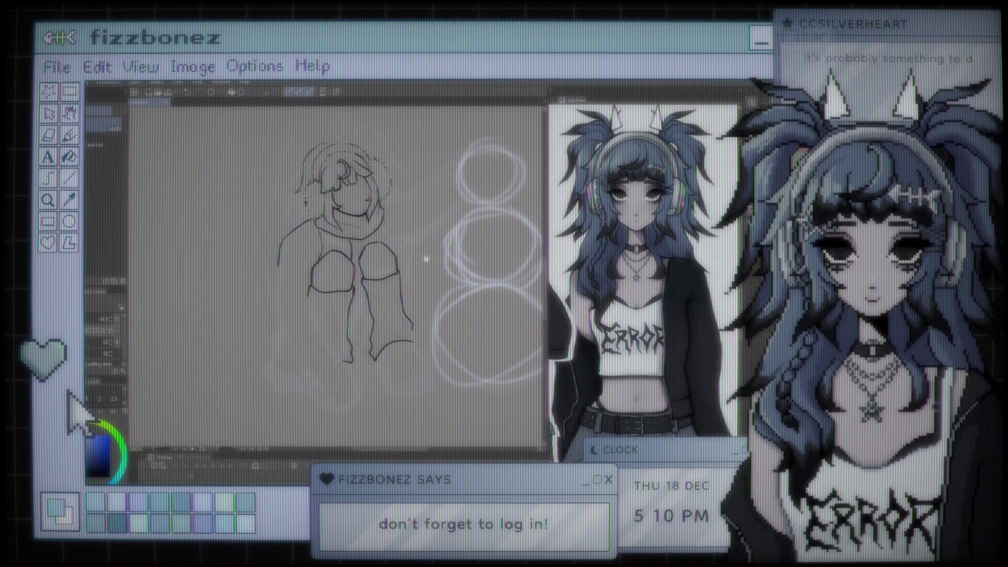
scroll(428, 257, "down", 2)
scroll(383, 292, "up", 3)
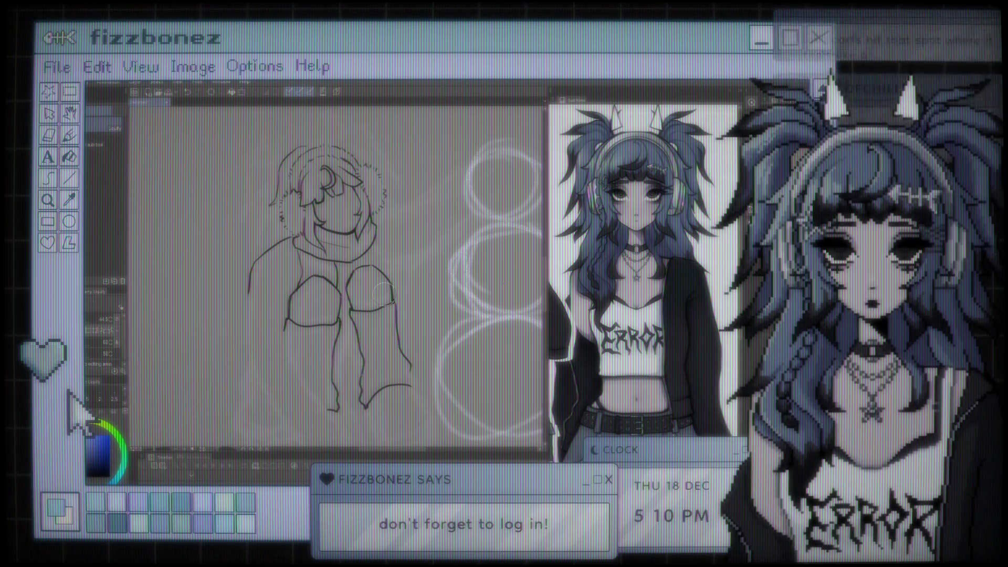
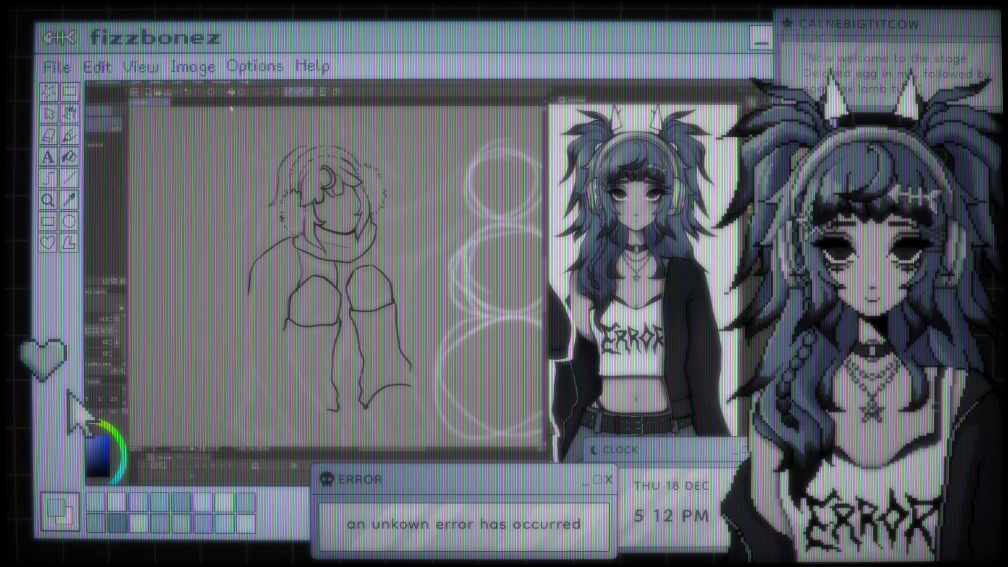
Extend the figure's left arm outline downward with the inking brush
scroll(394, 226, "down", 2)
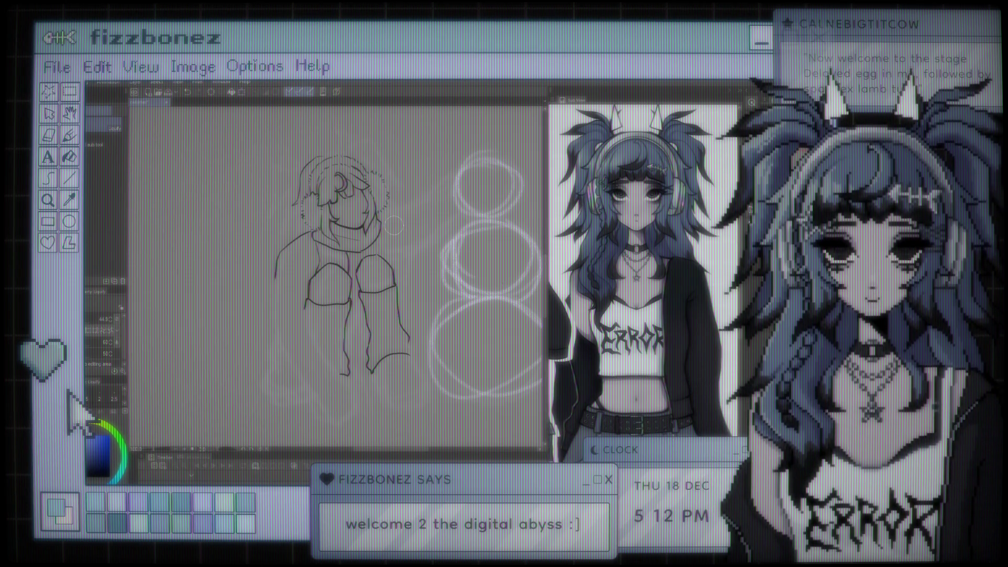
scroll(394, 226, "down", 3)
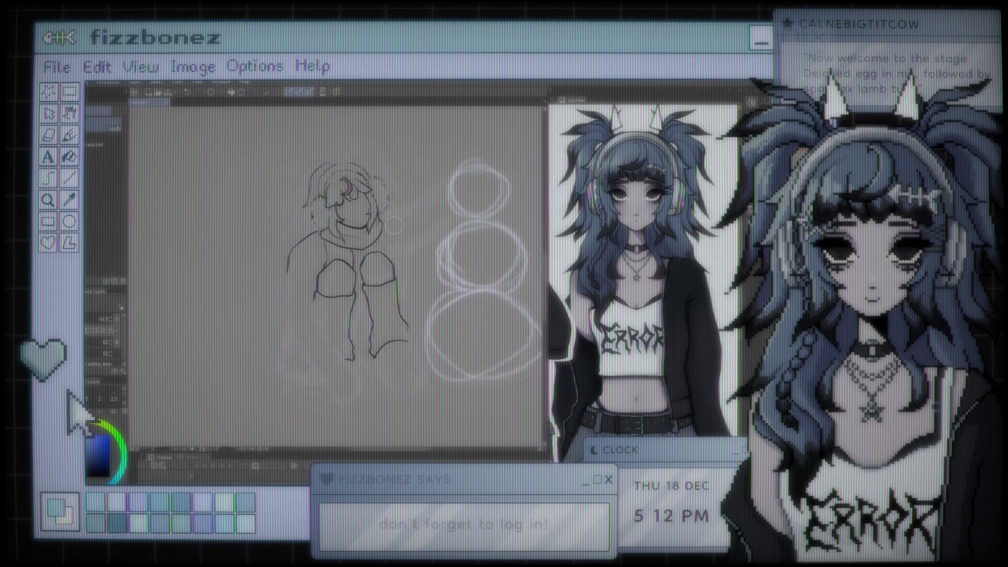
scroll(394, 226, "left", 3)
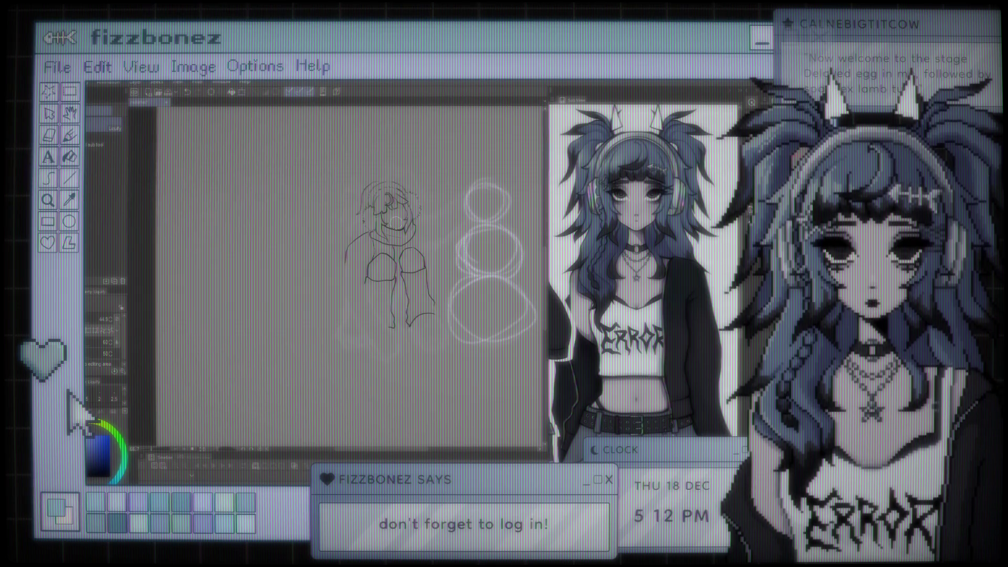
scroll(394, 226, "right", 3)
scroll(367, 236, "up", 3)
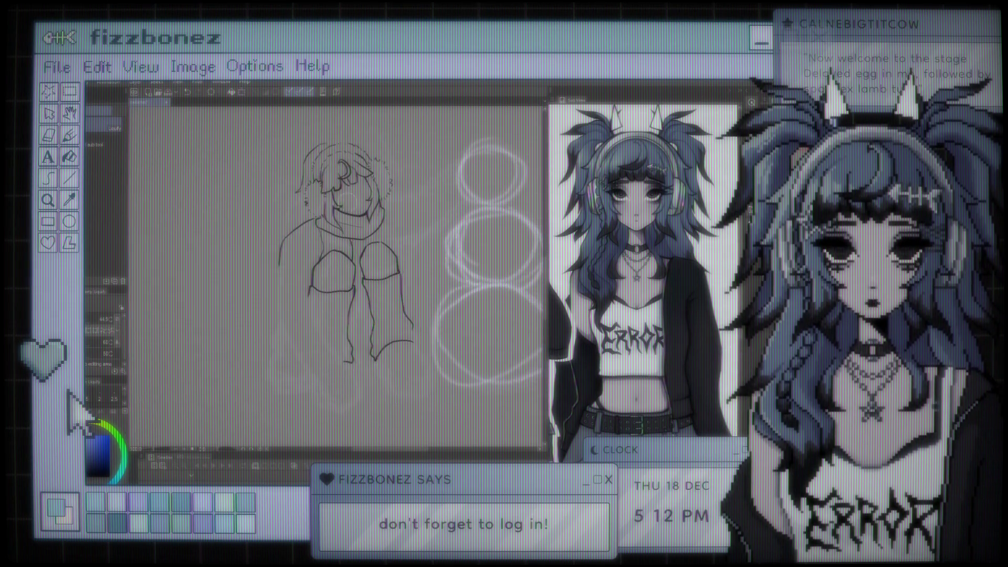
scroll(336, 279, "right", 3)
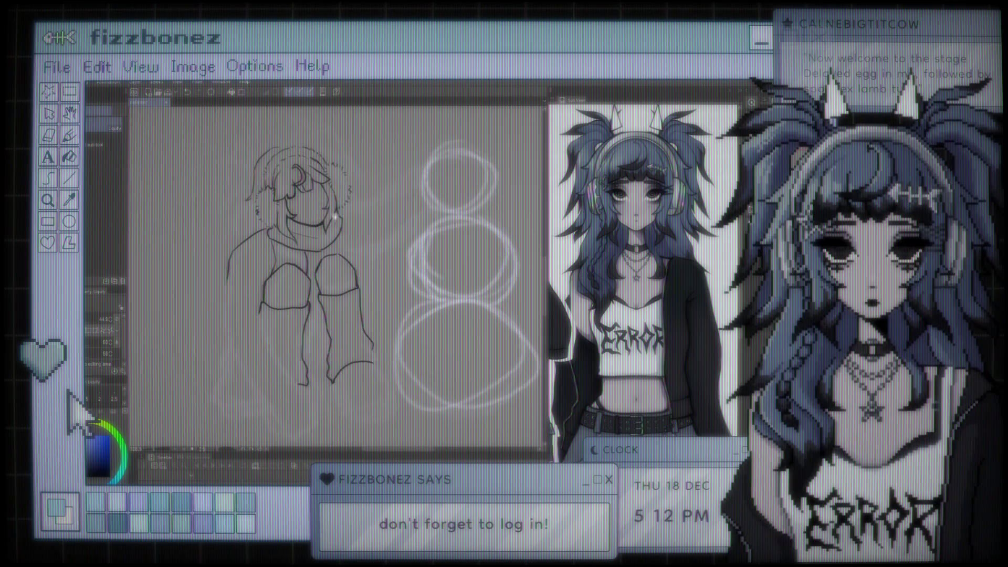
scroll(336, 278, "up", 2)
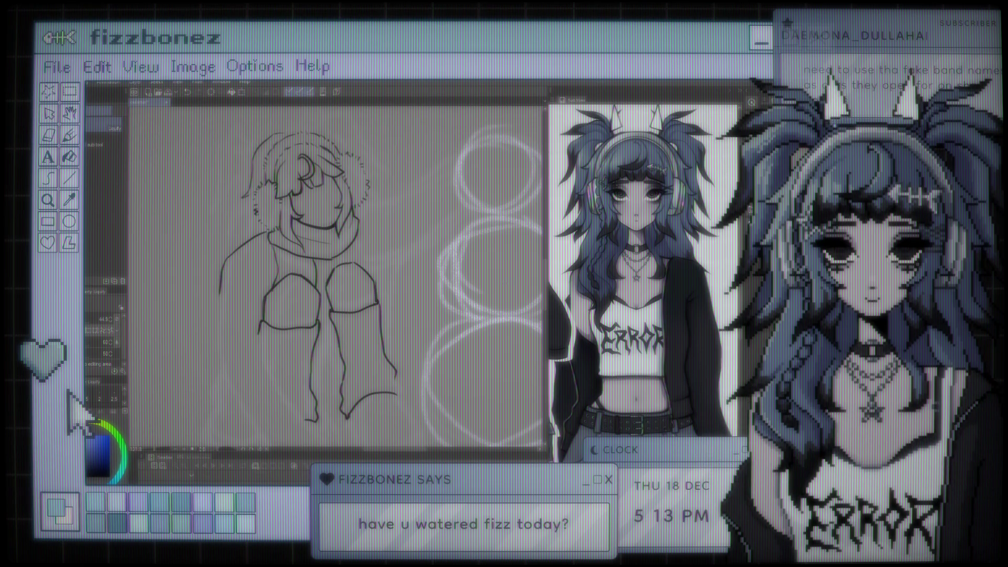
scroll(411, 226, "down", 3)
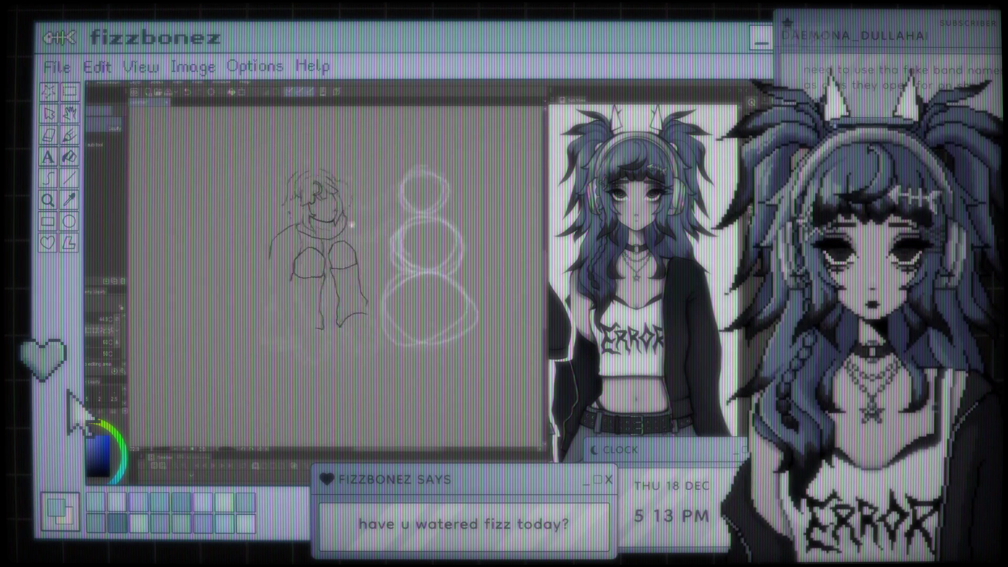
scroll(412, 227, "up", 2)
left_click_drag(411, 227, 361, 215)
scroll(361, 215, "up", 1)
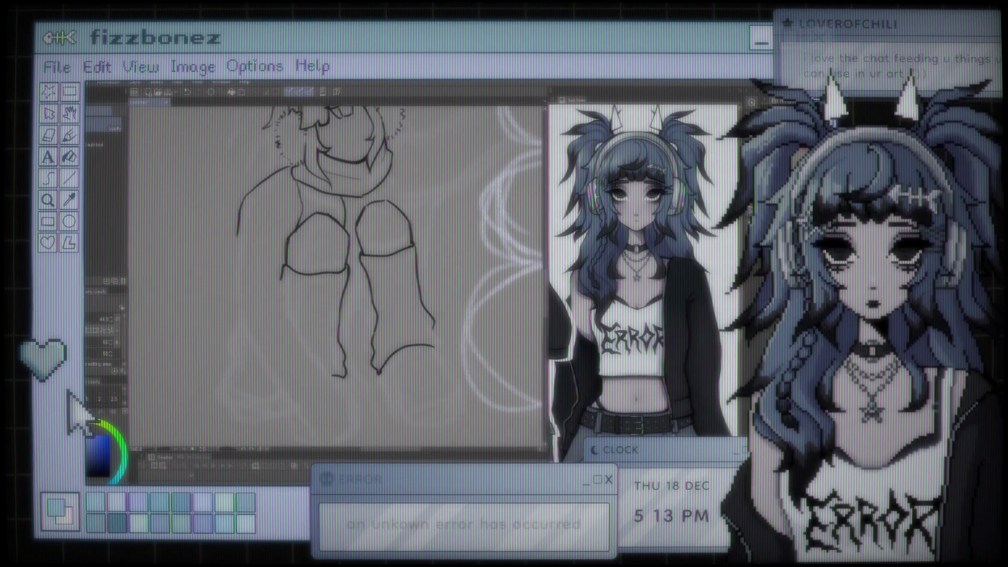
key("e")
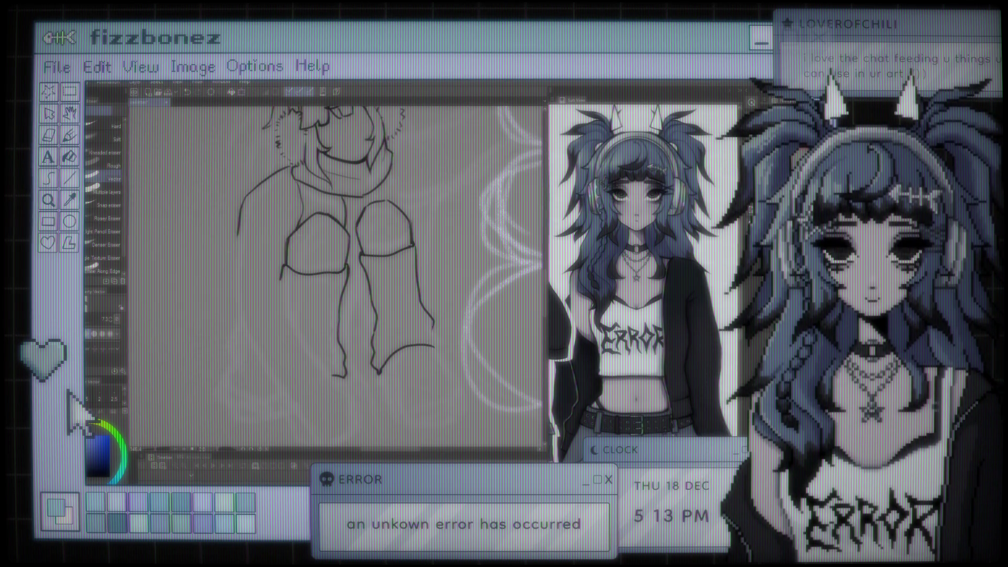
key("b")
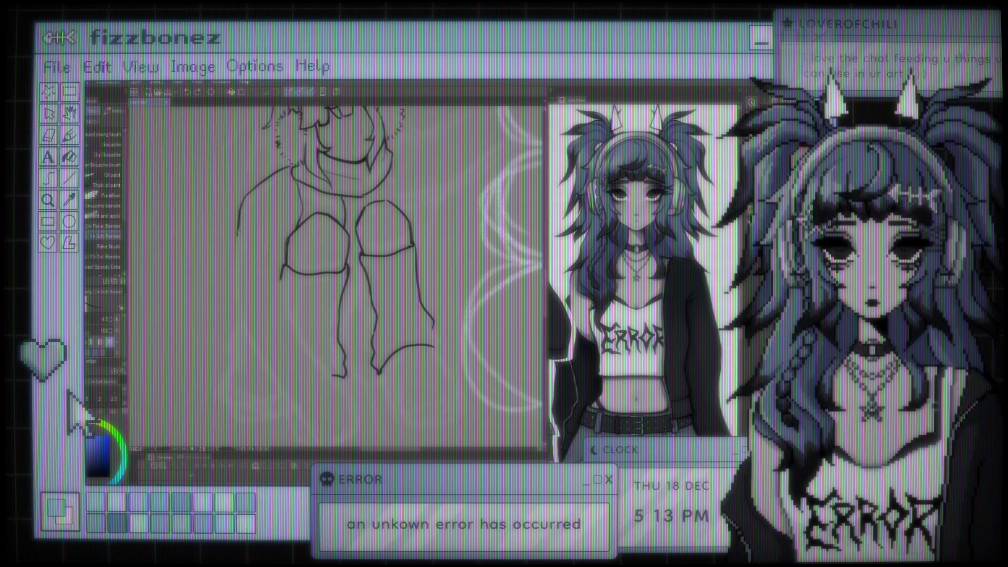
left_click_drag(238, 266, 257, 341)
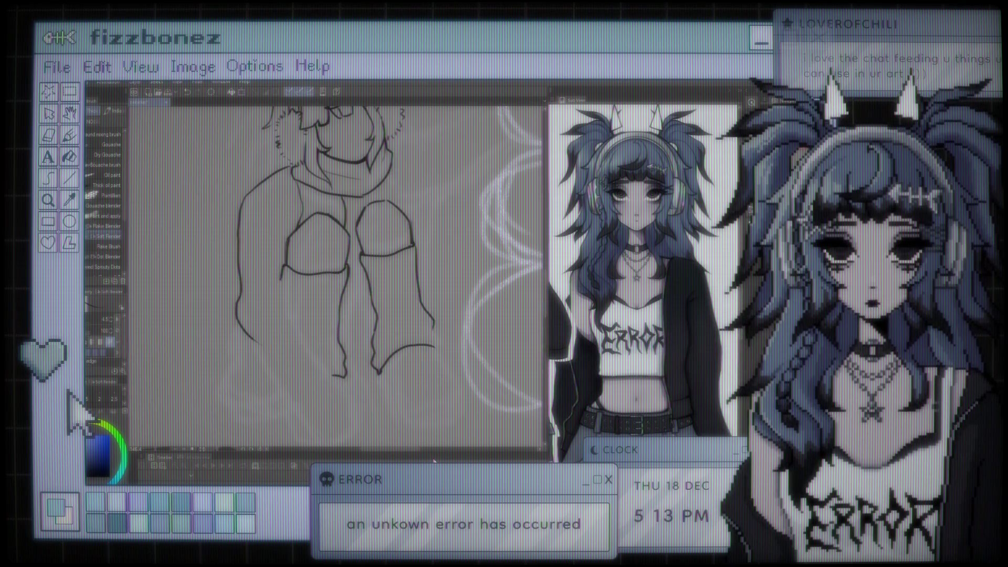
Push the left shoulder line inward with Liquify, then try and undo a torso-extension stroke
scroll(420, 231, "down", 2)
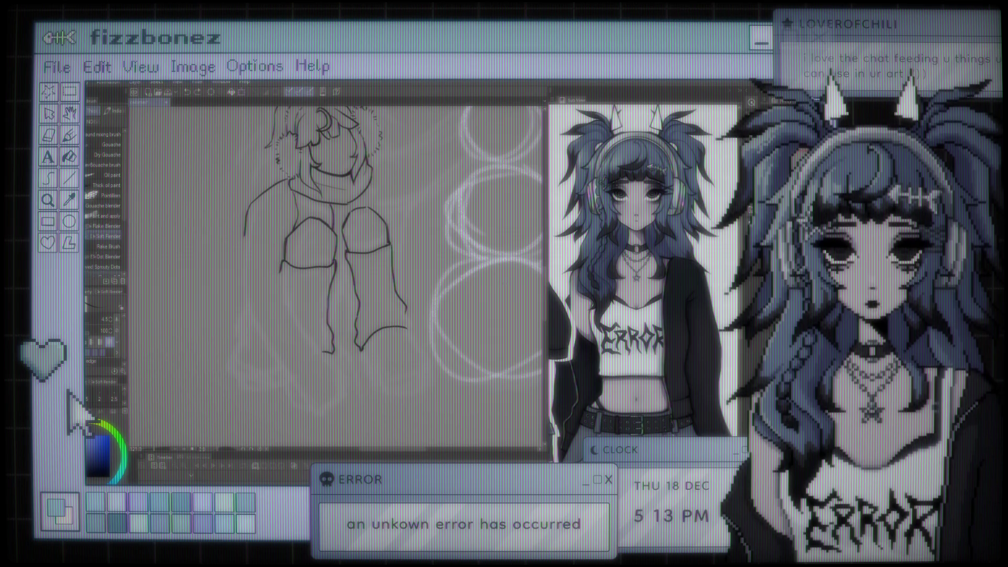
key("j")
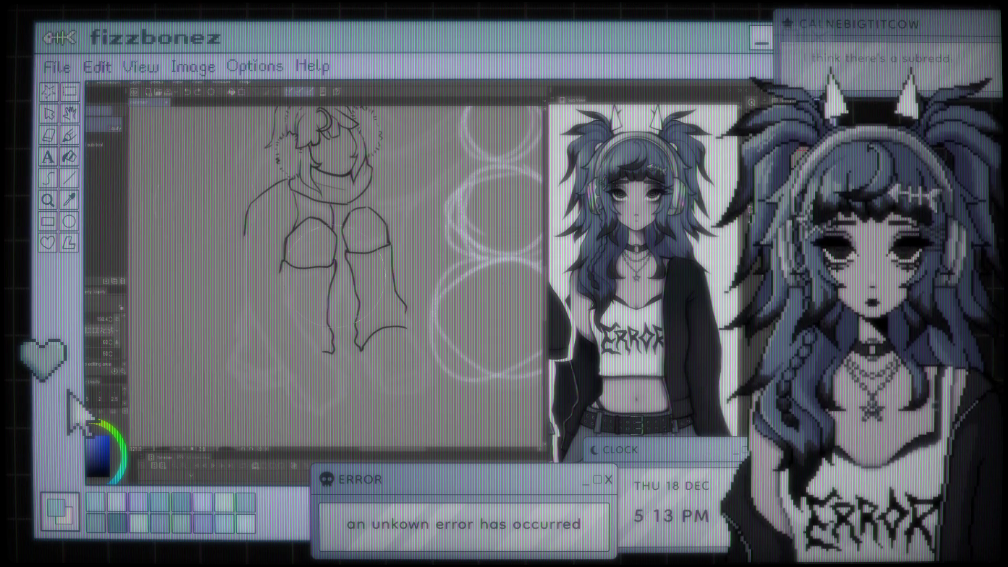
left_click_drag(205, 225, 215, 220)
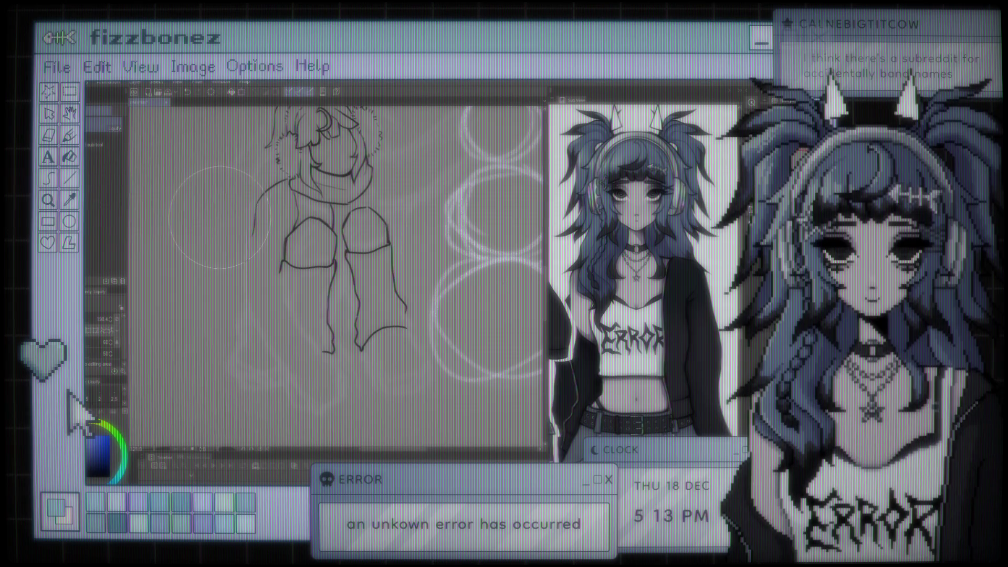
key("b")
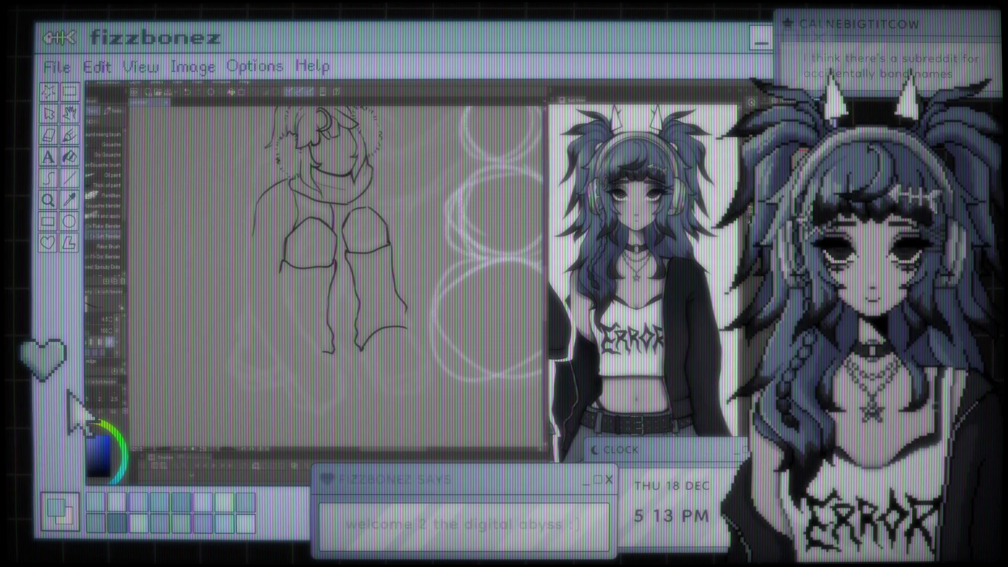
left_click_drag(254, 231, 247, 280)
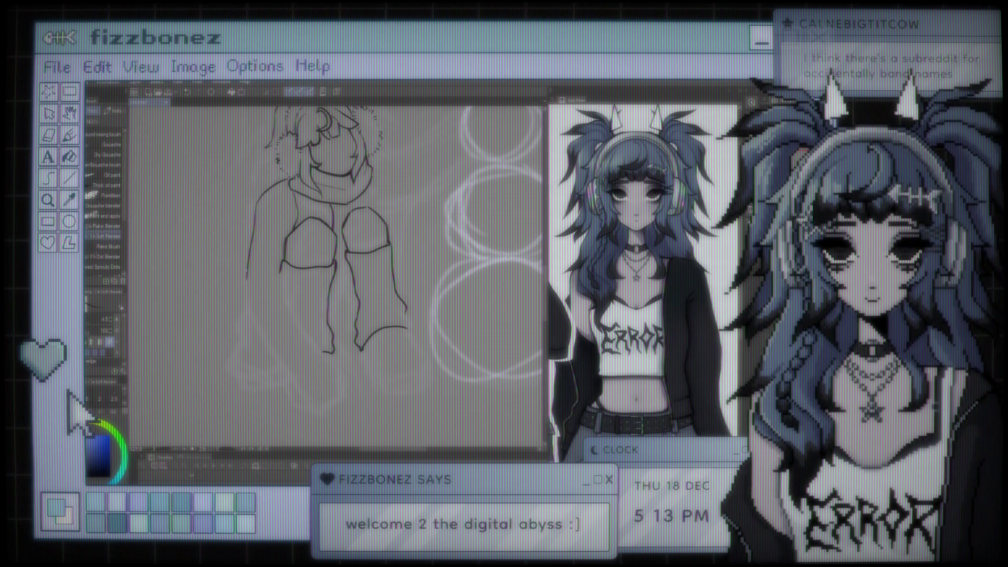
key("ctrl+z")
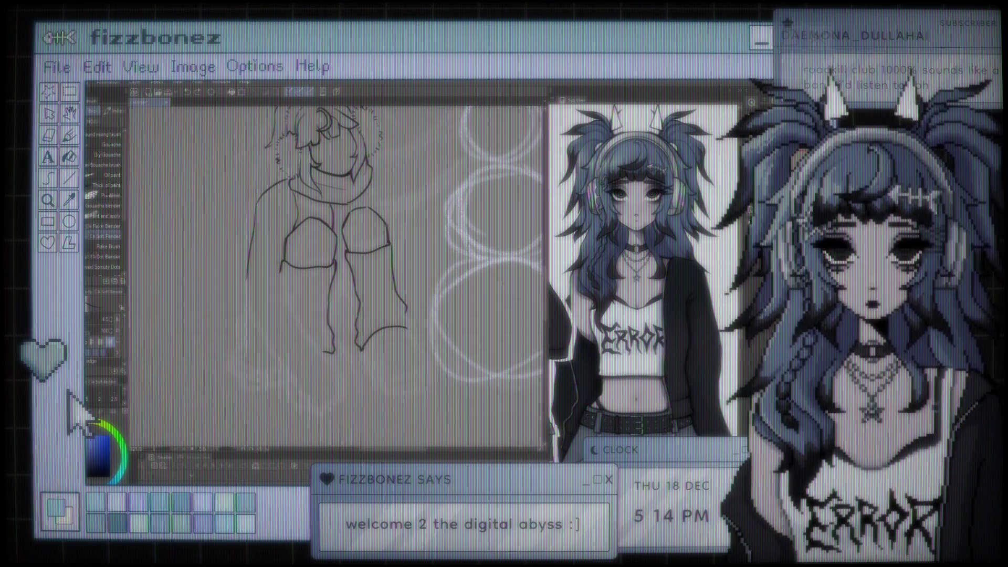
scroll(336, 247, "down", 3)
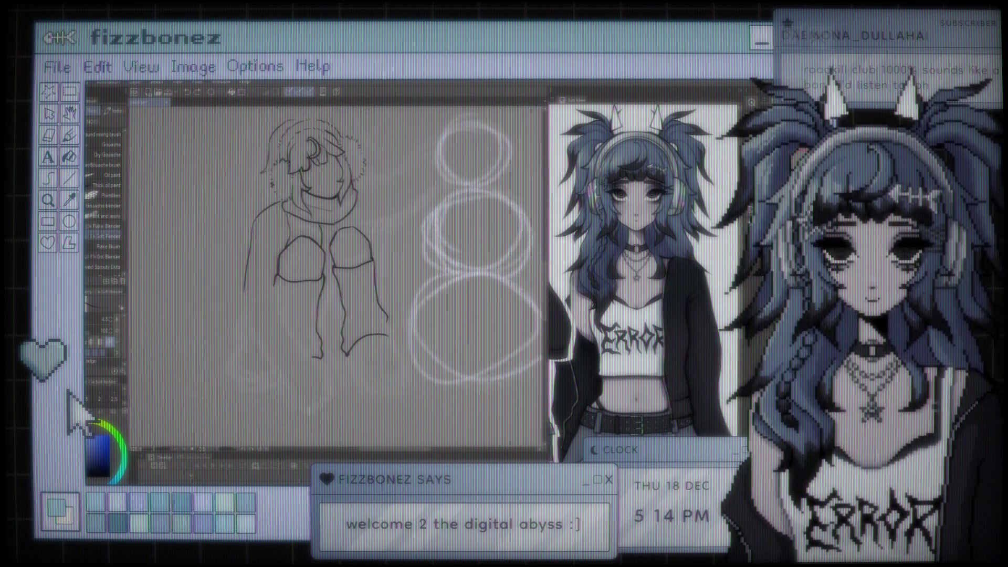
scroll(323, 247, "up", 5)
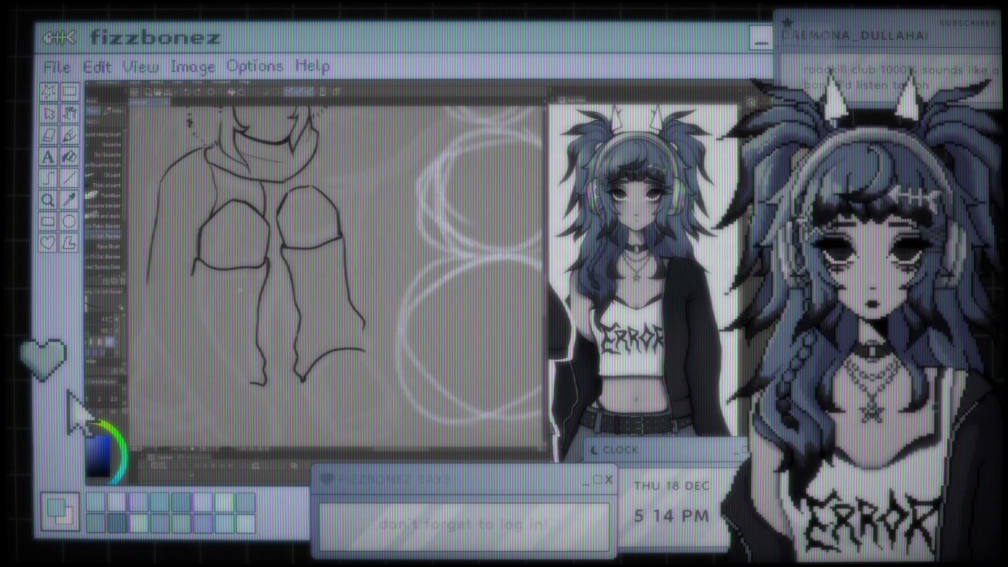
scroll(258, 284, "down", 2)
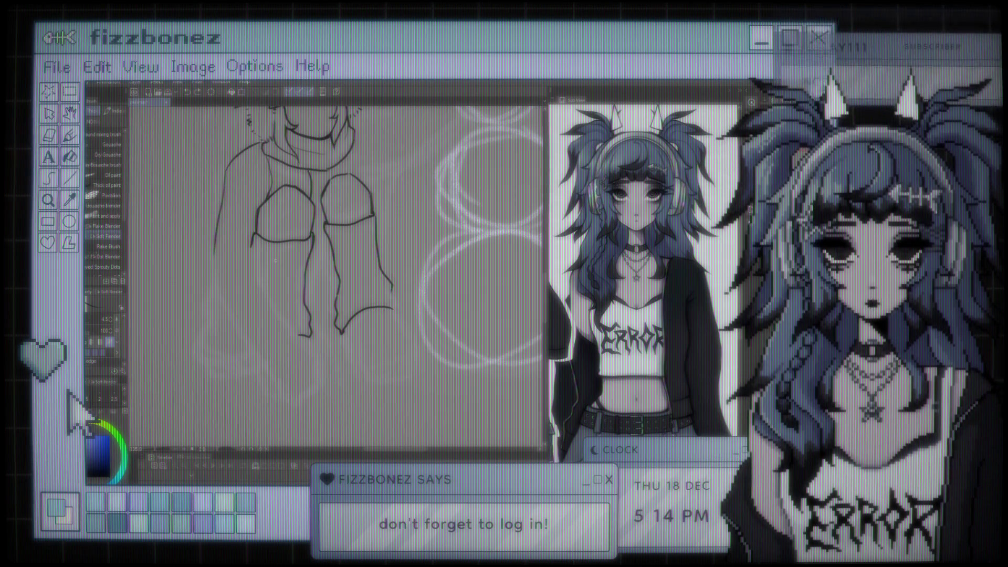
scroll(336, 247, "up", 1)
scroll(336, 273, "up", 1)
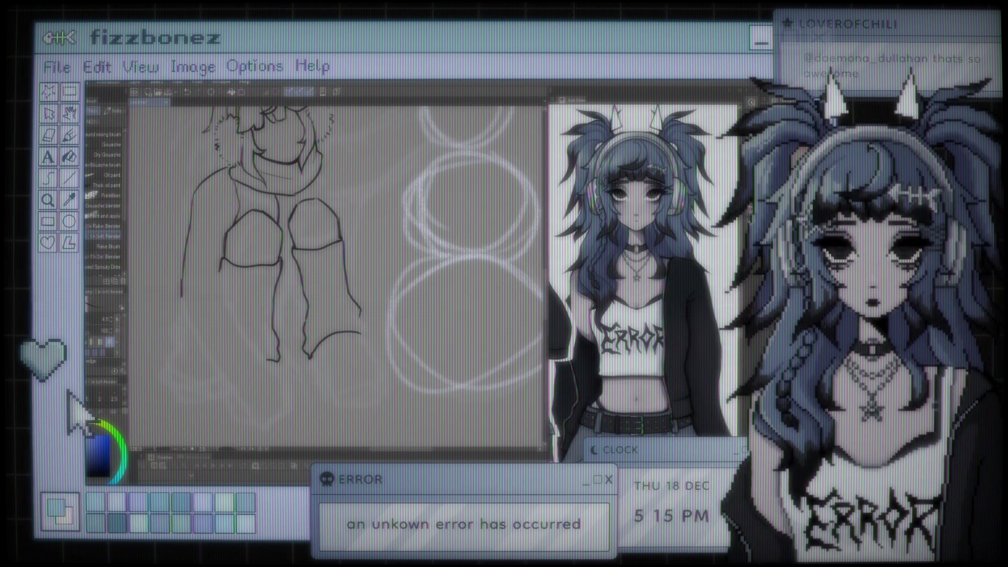
scroll(337, 237, "down", 3)
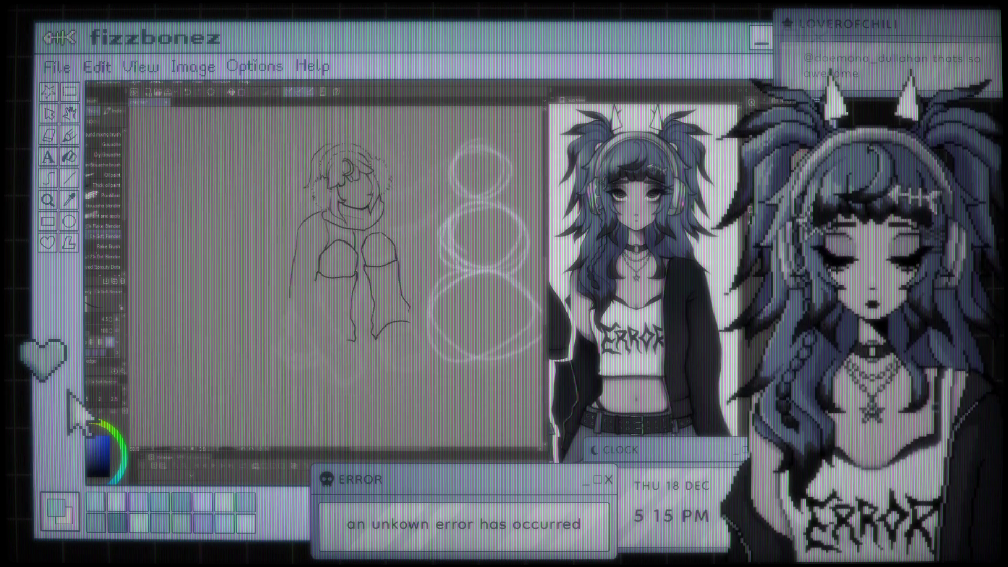
scroll(365, 234, "up", 1)
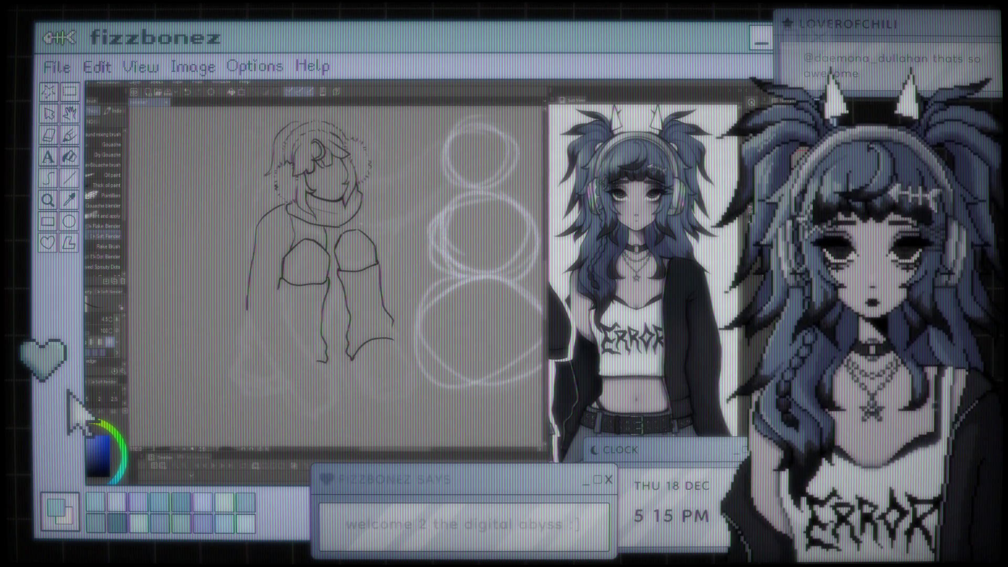
scroll(372, 224, "down", 2)
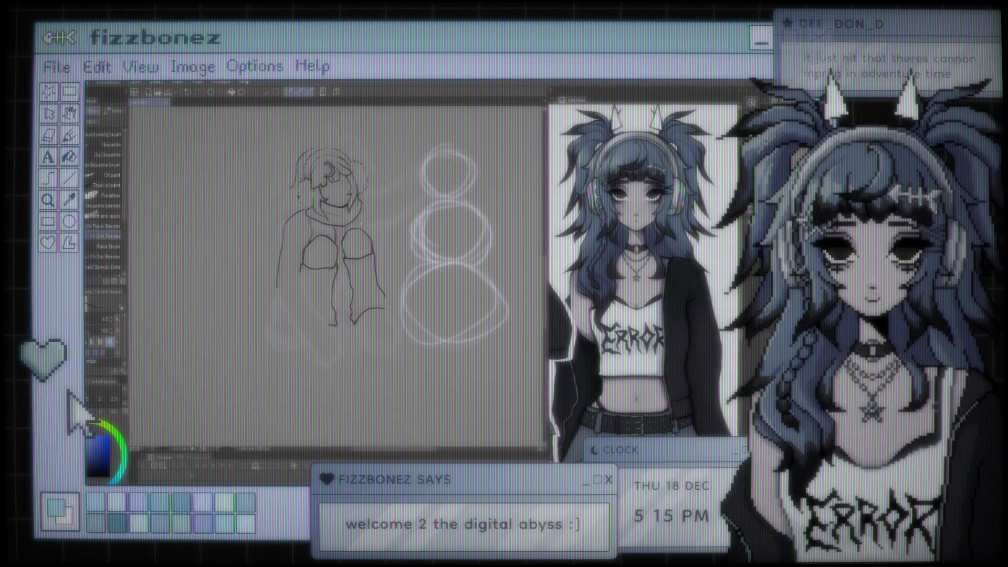
scroll(351, 294, "up", 5)
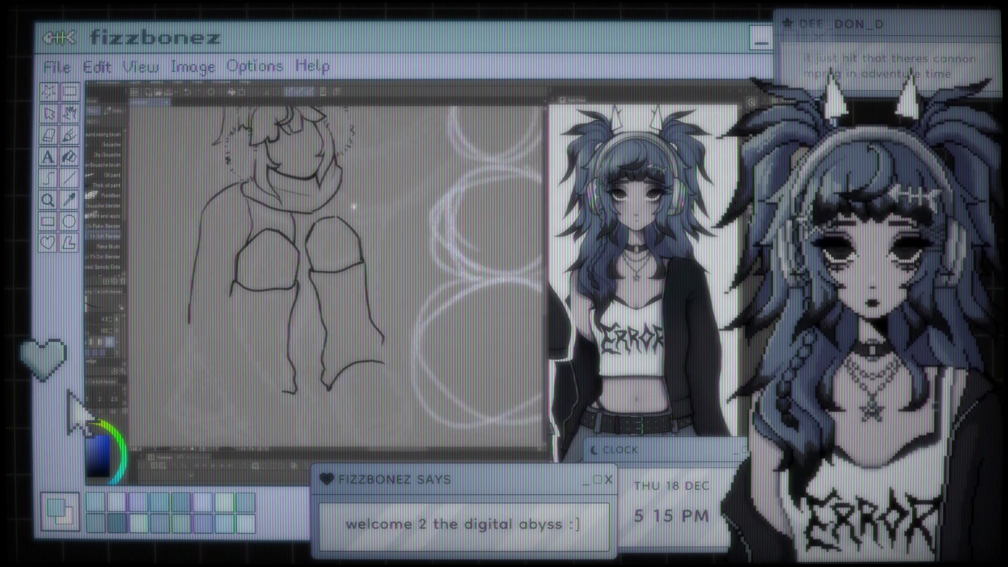
scroll(376, 399, "up", 2)
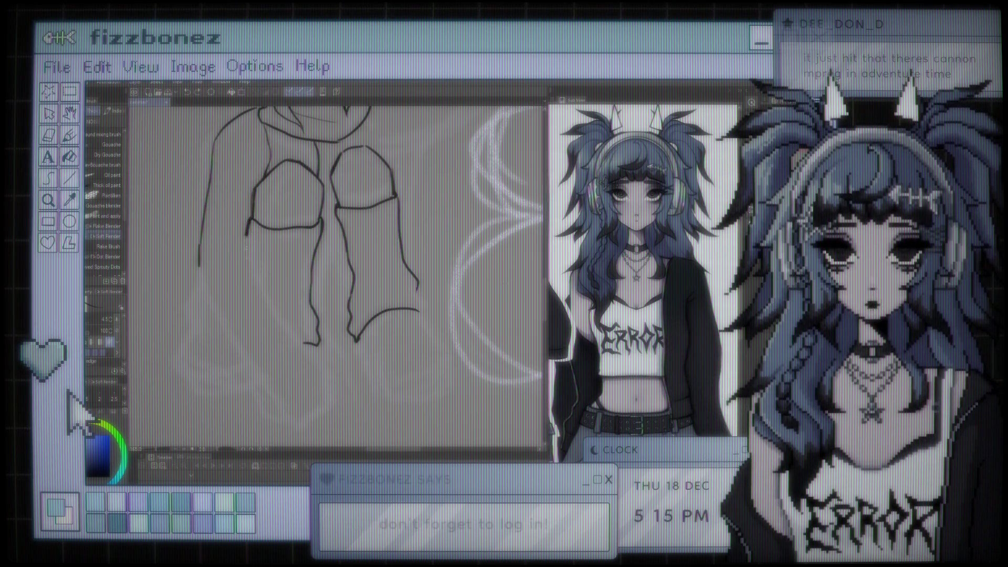
mouse_move(249, 224)
left_mouse_down()
mouse_move(252, 277)
mouse_move(327, 373)
left_mouse_up()
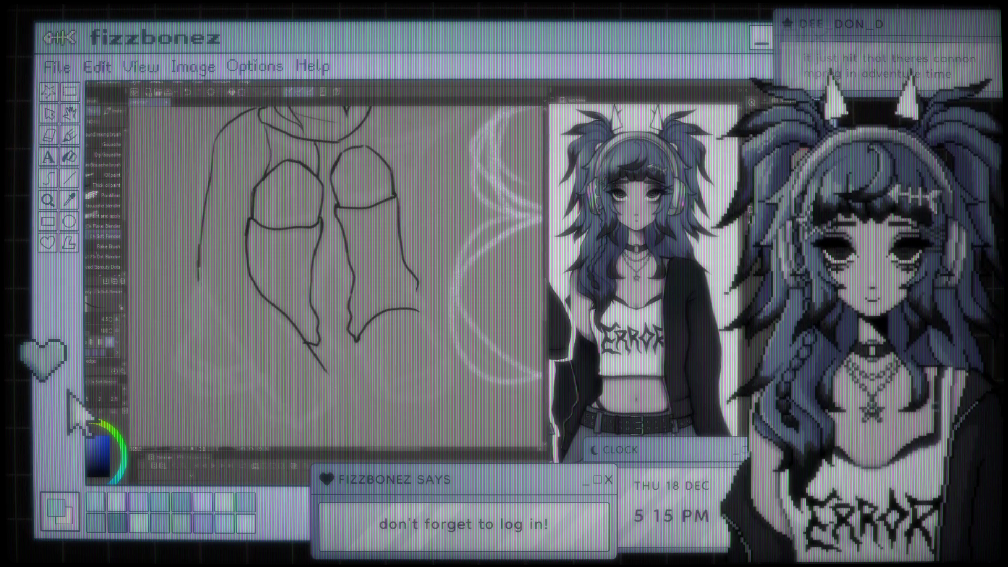
mouse_move(199, 257)
left_mouse_down()
mouse_move(218, 313)
mouse_move(260, 371)
left_mouse_up()
key("ctrl+z")
key("ctrl+z")
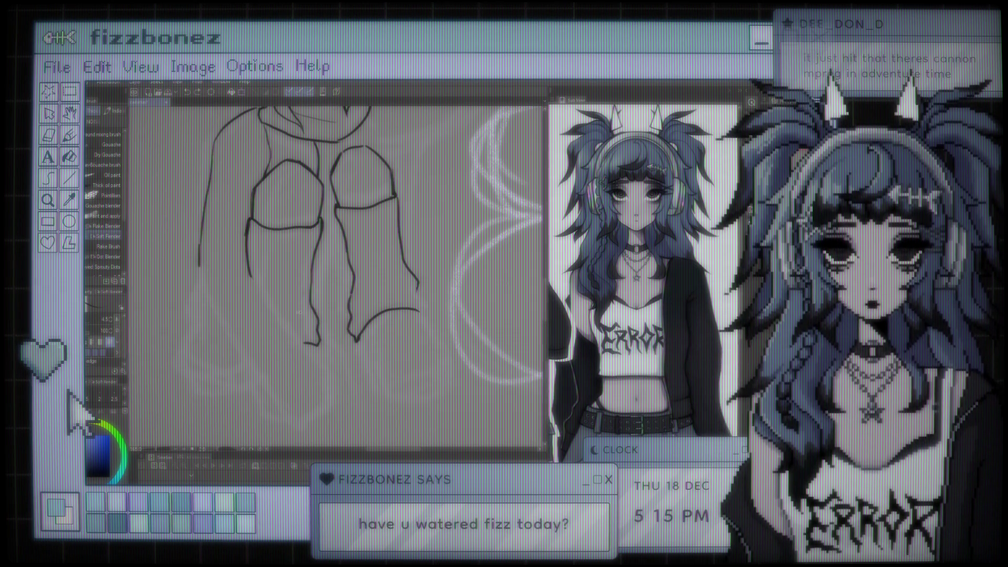
scroll(356, 323, "down", 5)
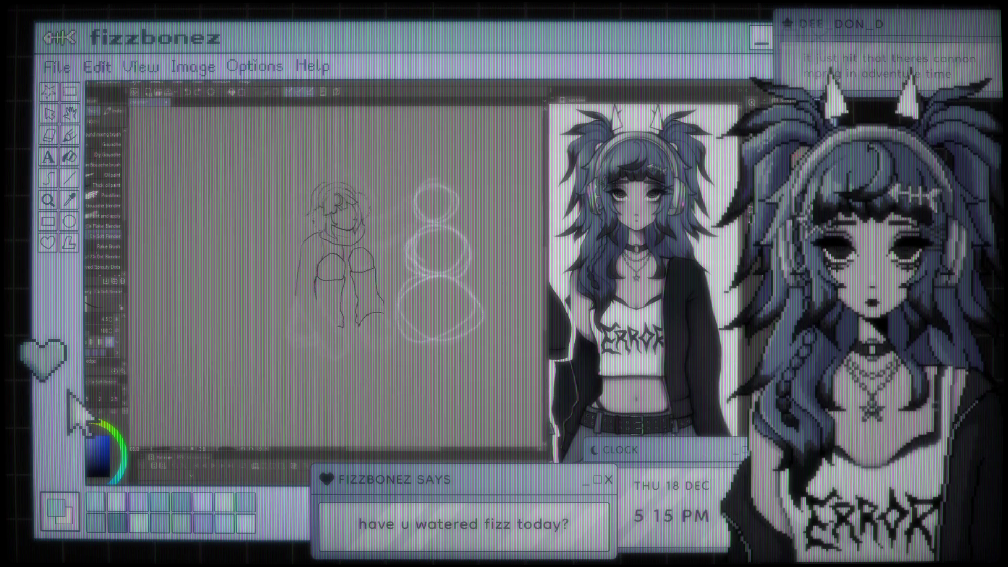
scroll(356, 323, "down", 4)
scroll(332, 279, "down", 4)
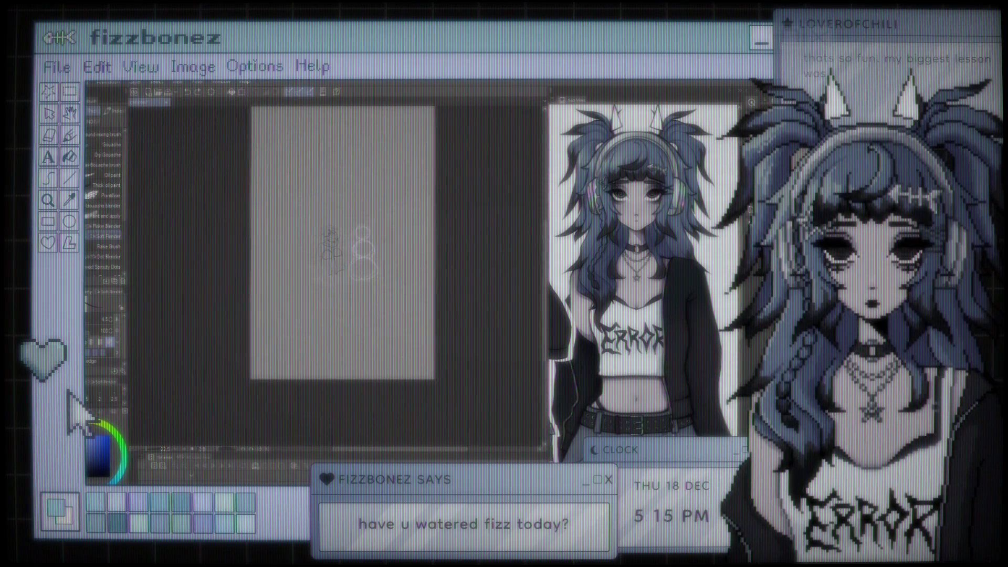
scroll(336, 273, "up", 1)
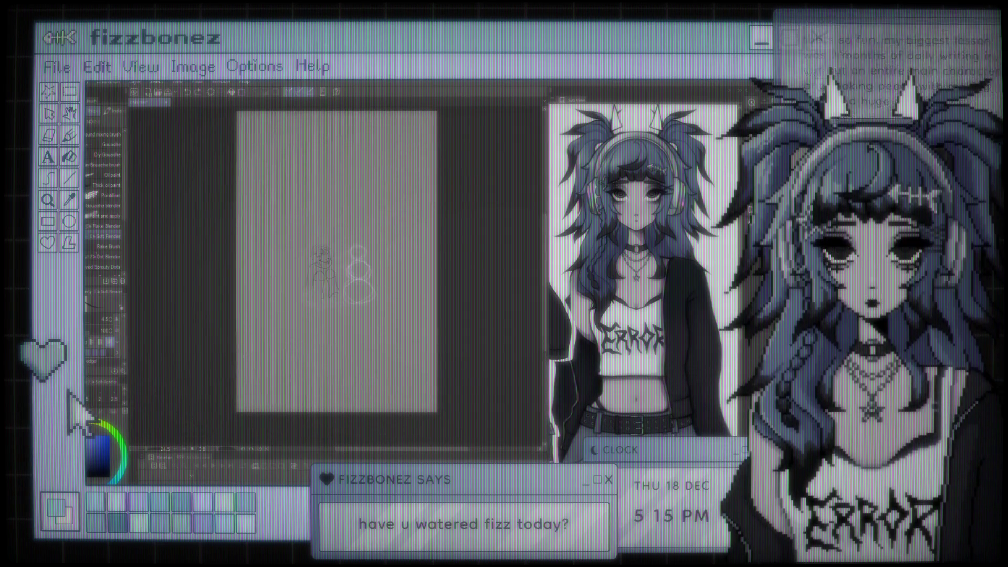
key("ctrl+v")
scroll(368, 271, "down", 2)
scroll(372, 269, "up", 3)
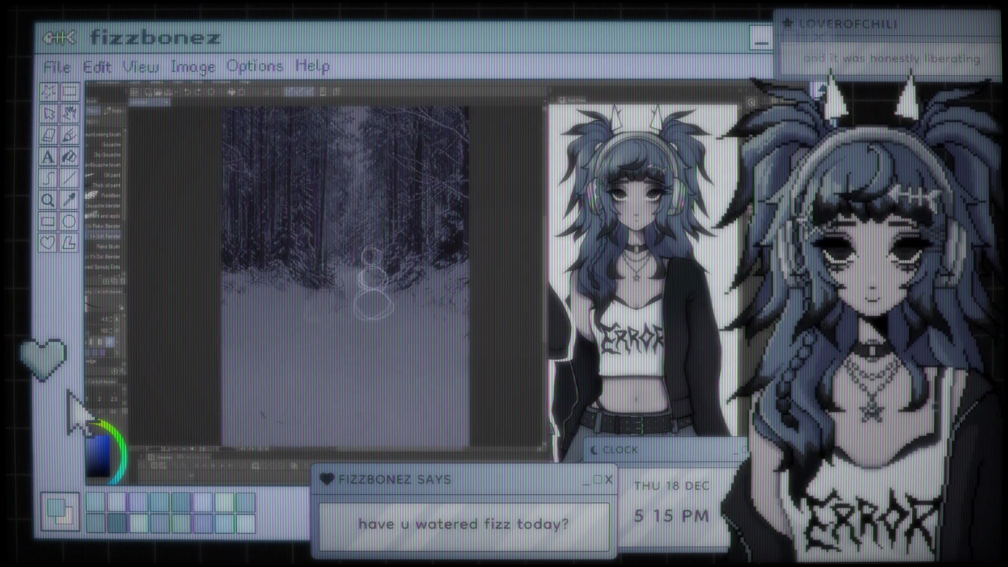
scroll(374, 273, "down", 3)
scroll(374, 315, "up", 1)
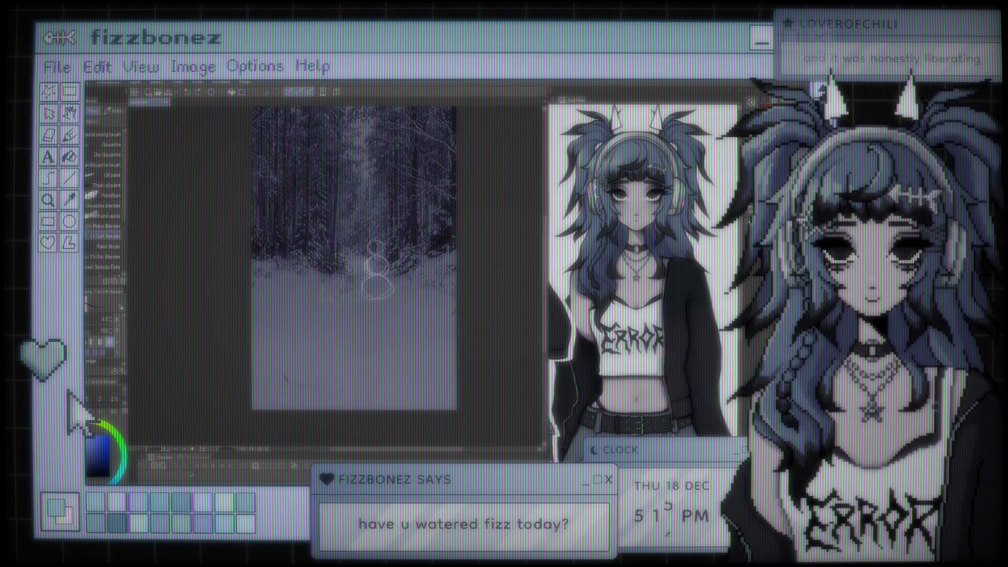
scroll(391, 262, "up", 3)
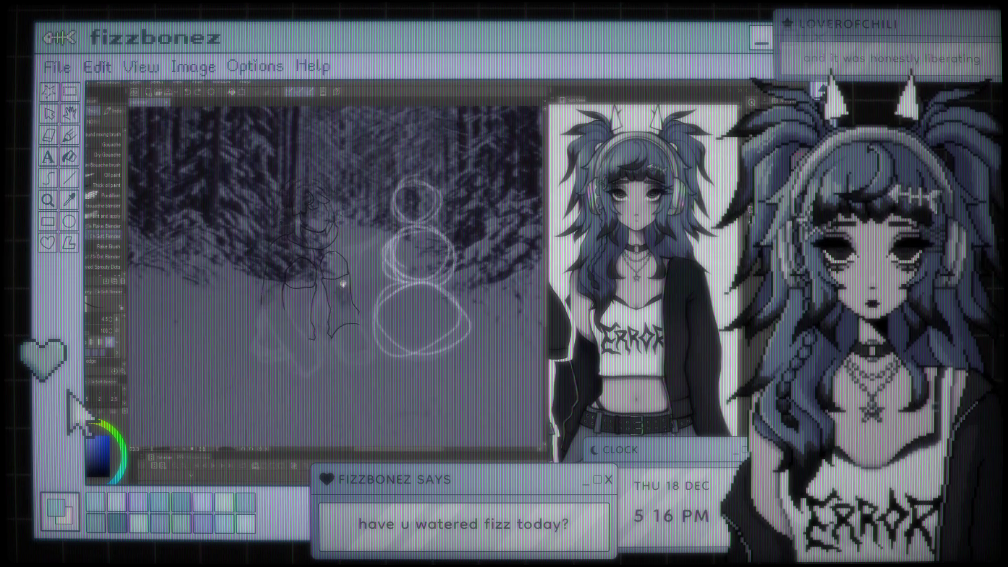
scroll(391, 263, "down", 1)
scroll(367, 284, "down", 5)
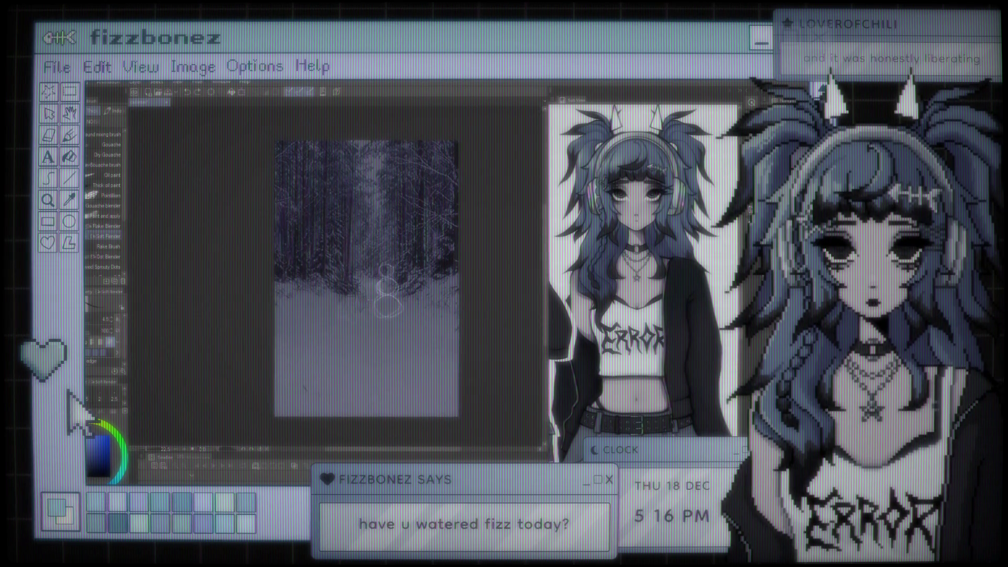
scroll(367, 284, "up", 3)
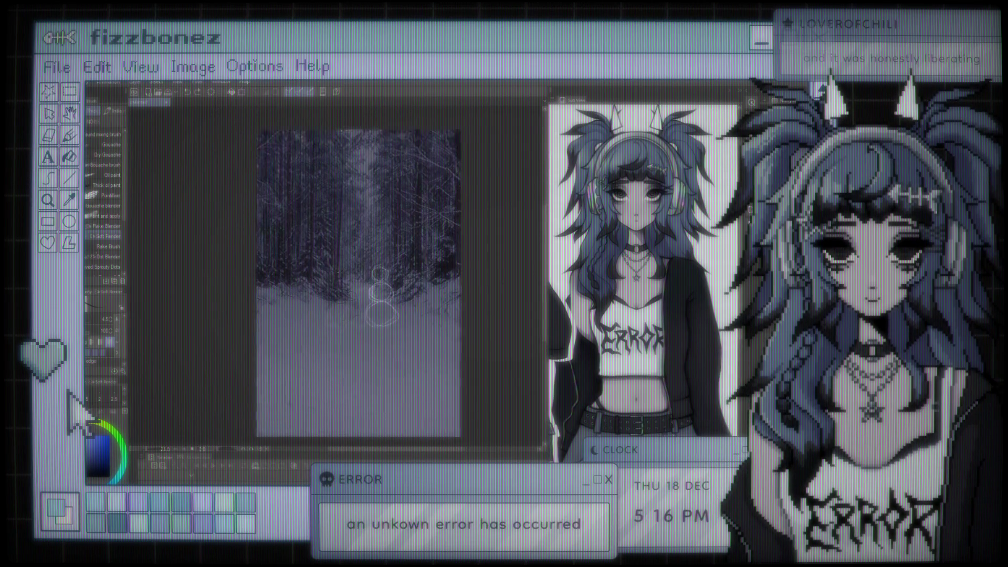
scroll(299, 278, "up", 3)
scroll(404, 344, "up", 3)
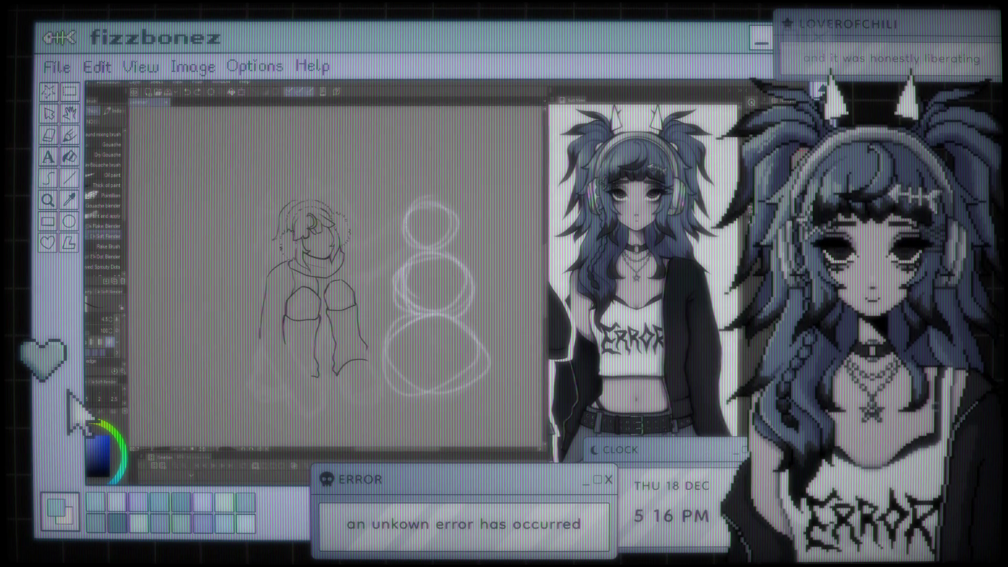
scroll(399, 273, "up", 3)
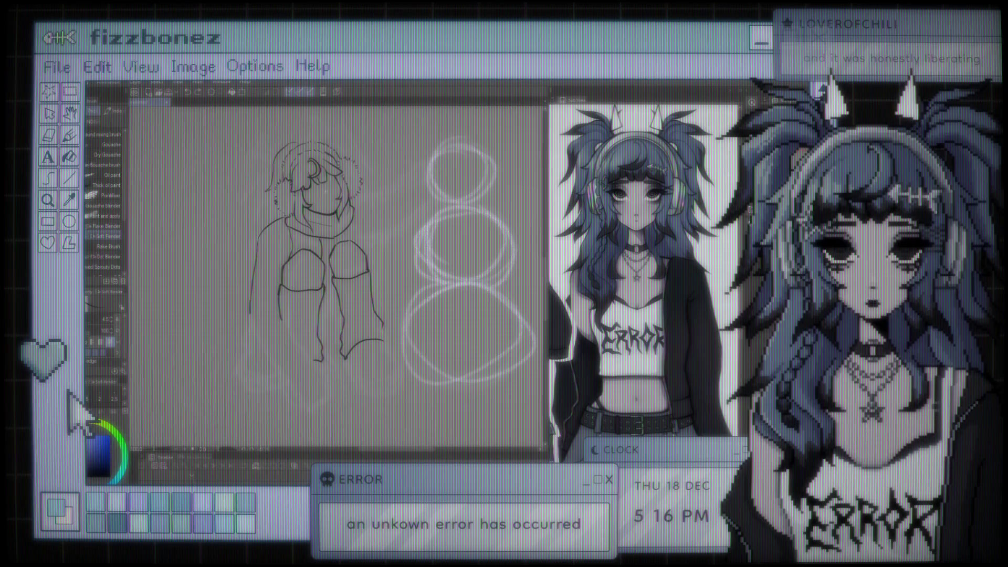
key("p")
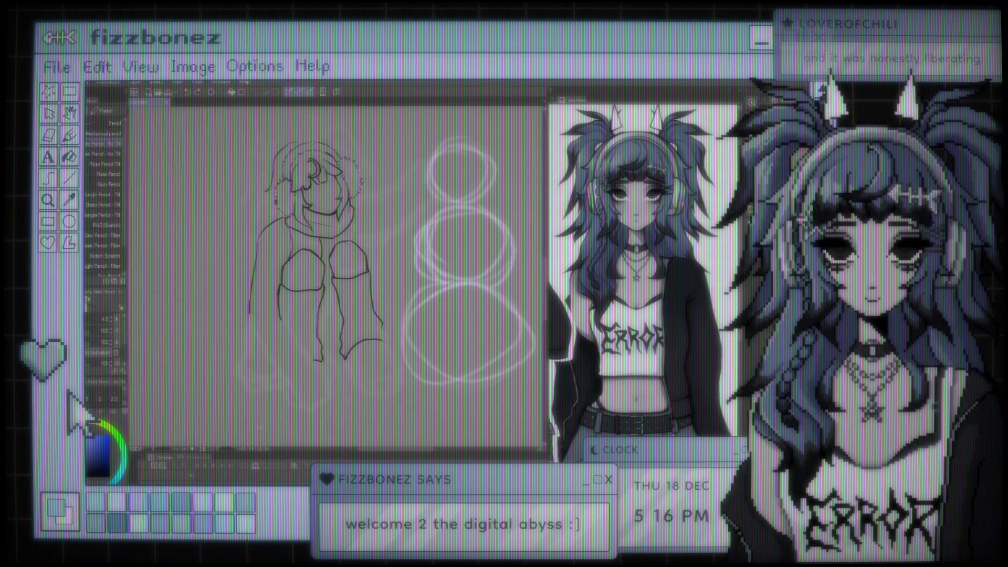
Lasso the inked right leg, shift it slightly left and apply the move
scroll(302, 394, "up", 2)
scroll(336, 252, "up", 2)
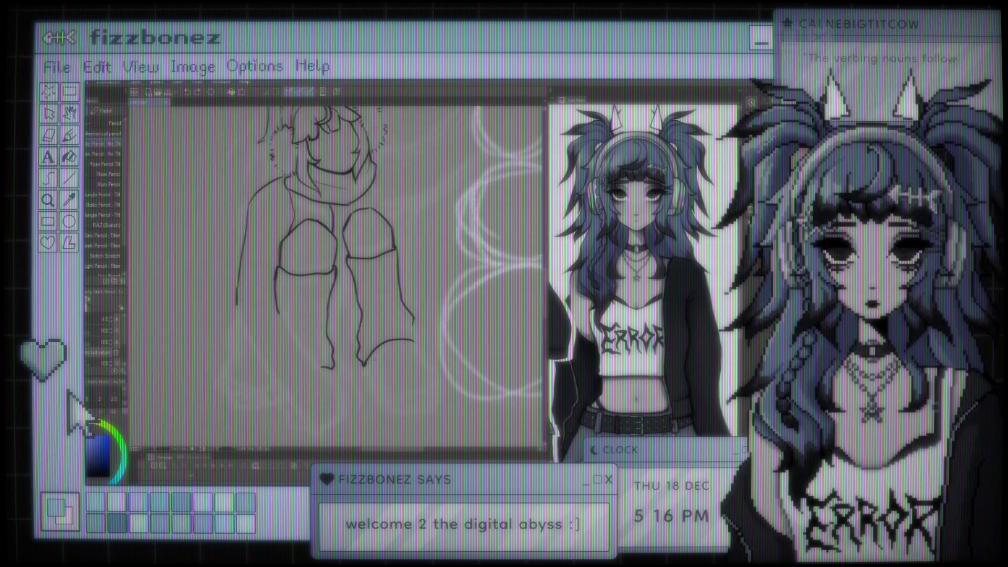
key("m")
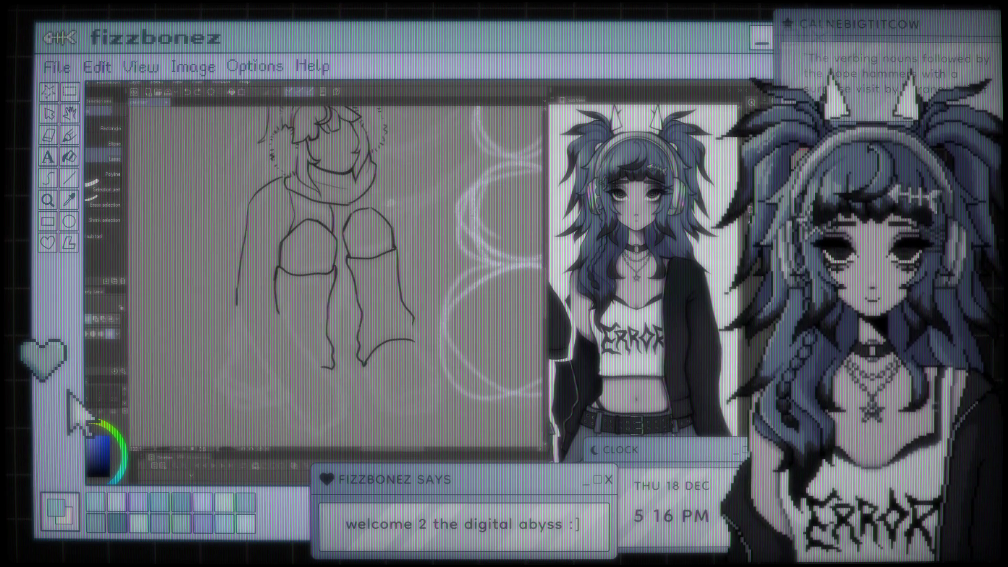
mouse_move(373, 202)
left_mouse_down()
mouse_move(344, 294)
mouse_move(399, 395)
mouse_move(432, 247)
mouse_move(374, 203)
left_mouse_up()
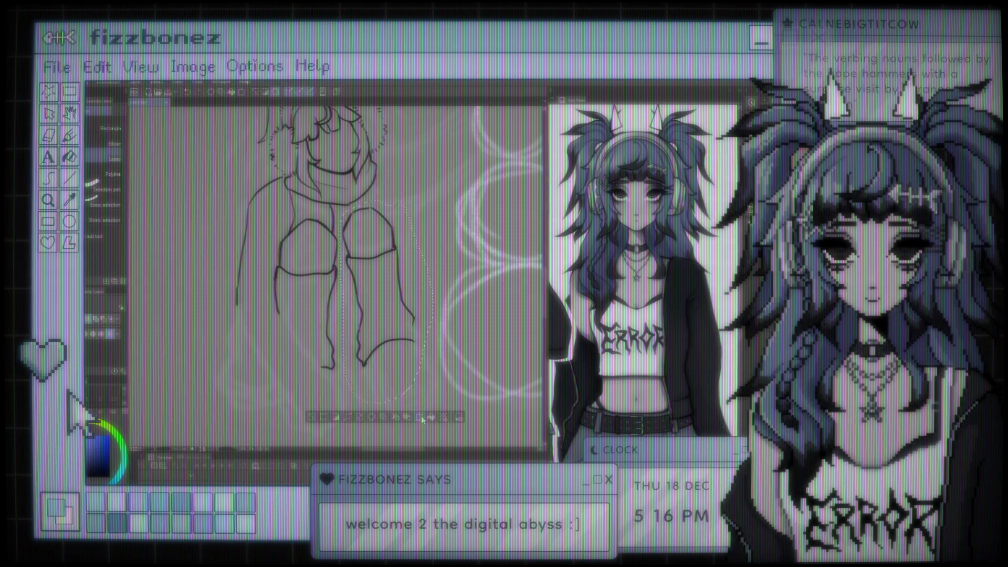
left_click_drag(378, 289, 371, 289)
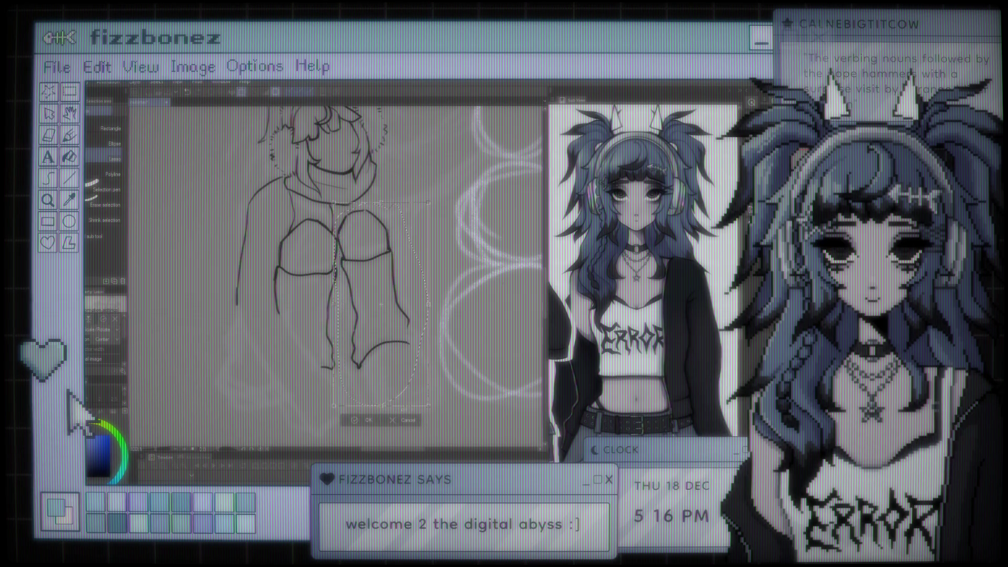
left_click(369, 421)
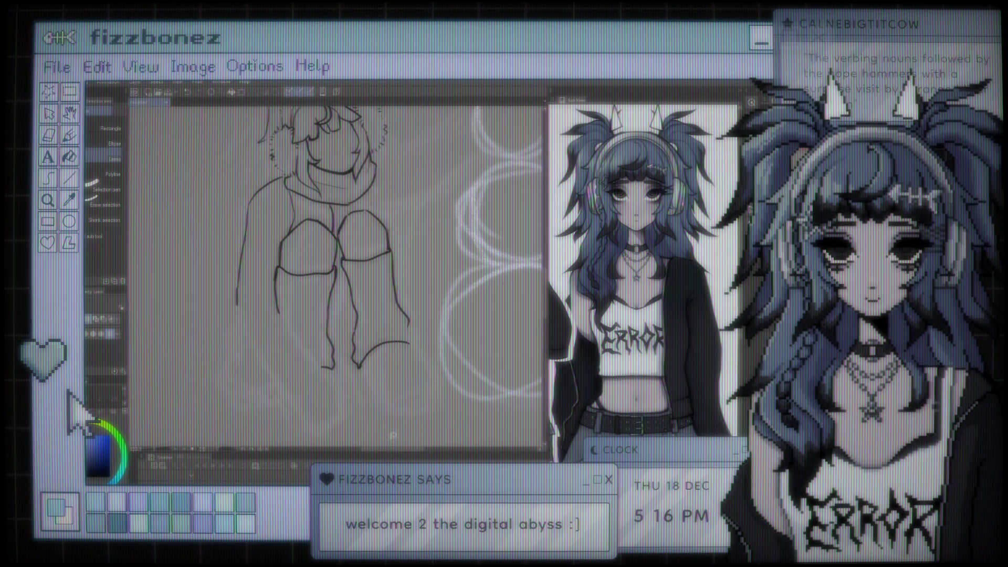
scroll(336, 276, "down", 5)
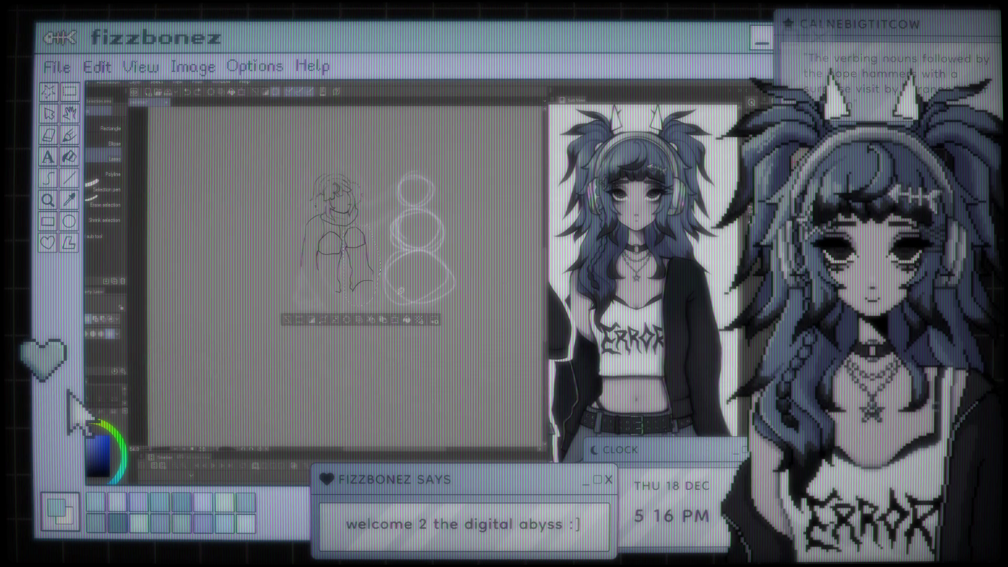
Deselect the leg and return to the inking brush
key("ctrl+d")
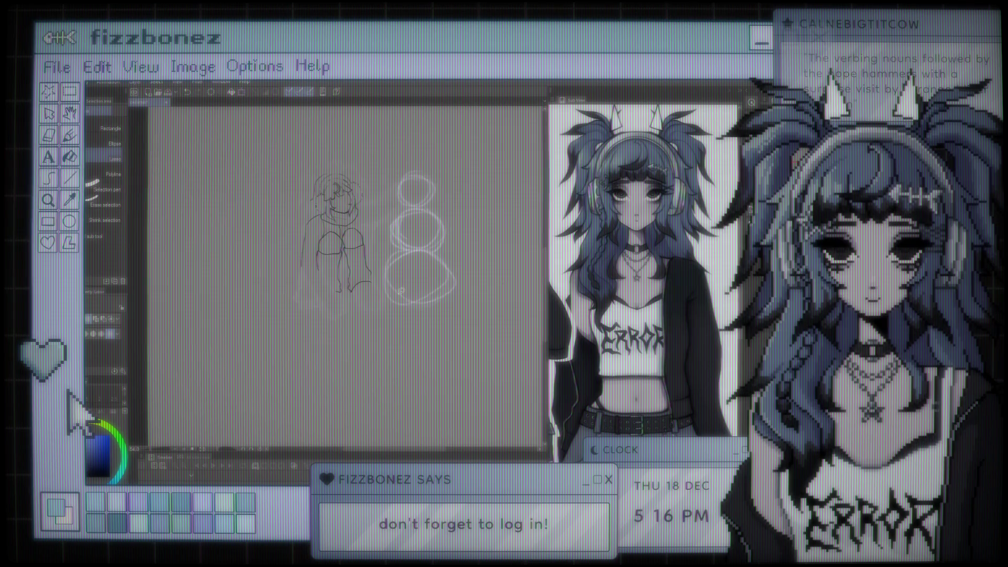
scroll(346, 216, "up", 3)
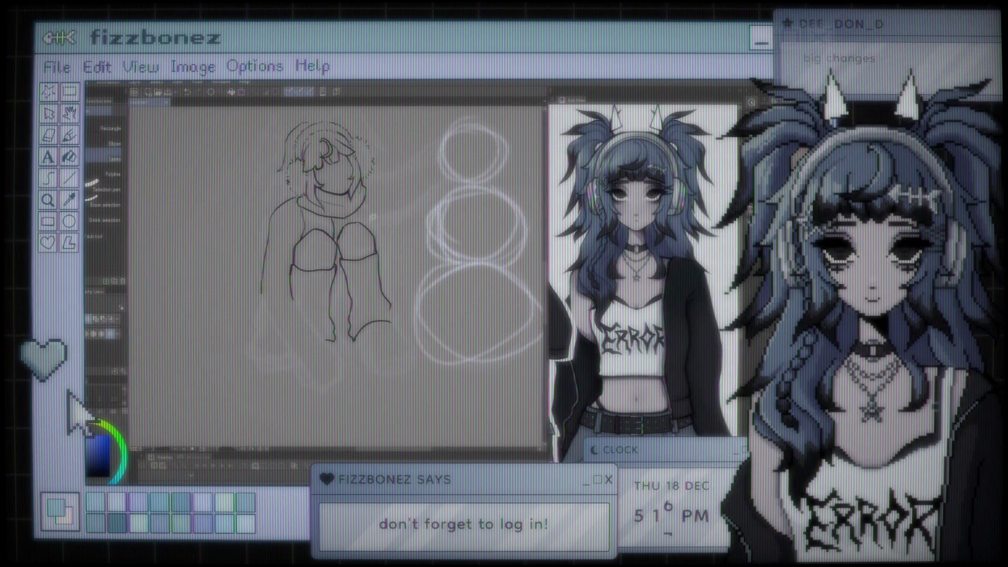
key("p")
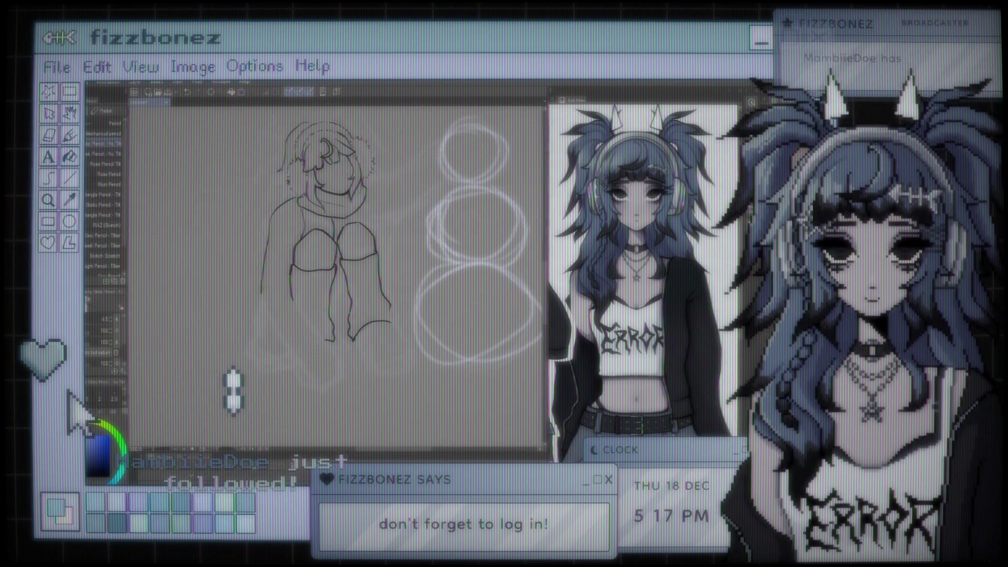
key("b")
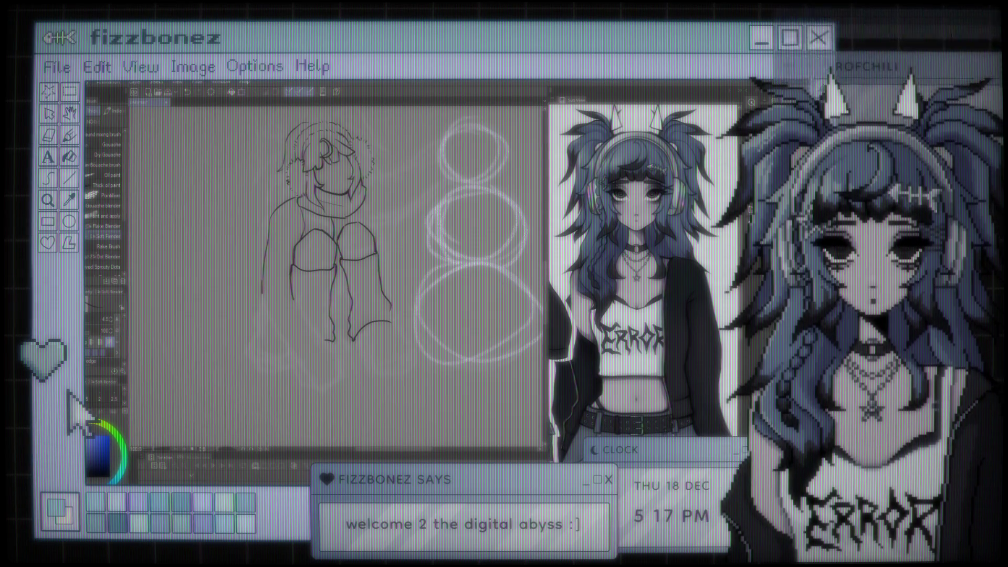
scroll(333, 236, "up", 4)
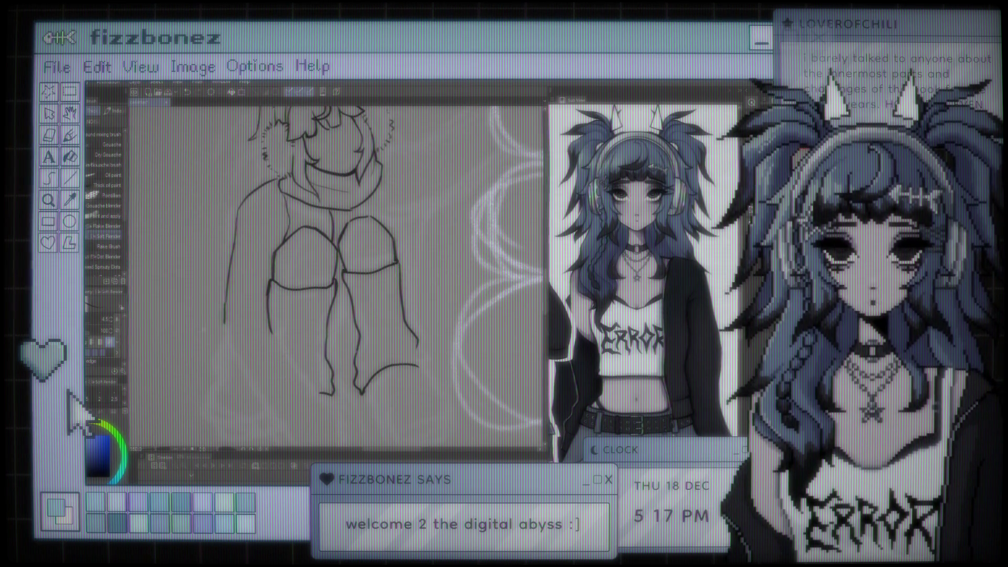
scroll(365, 267, "down", 2)
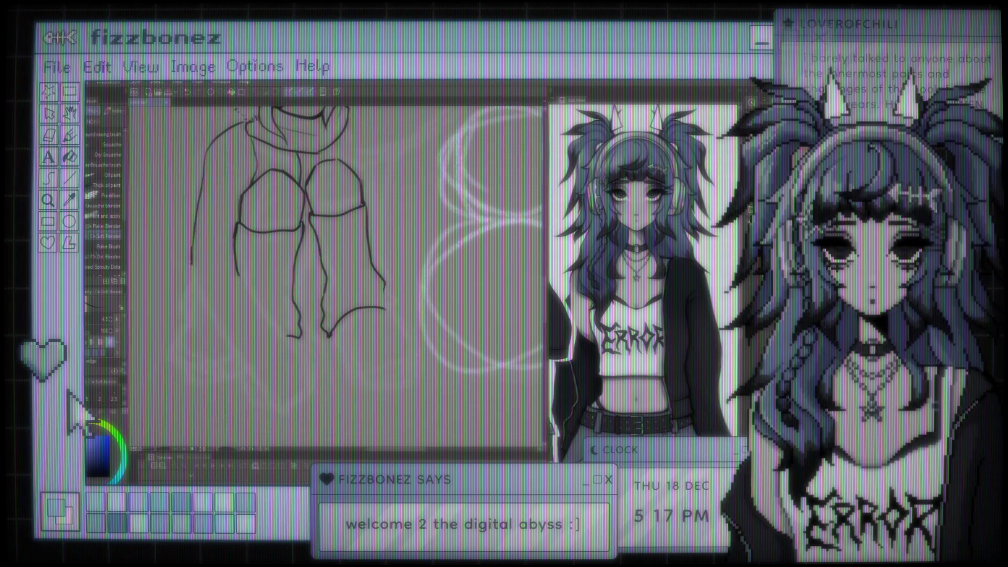
mouse_move(194, 247)
left_mouse_down()
mouse_move(207, 305)
mouse_move(237, 344)
left_mouse_up()
left_click_drag(237, 262, 283, 336)
key("ctrl+z")
left_click_drag(244, 282, 300, 366)
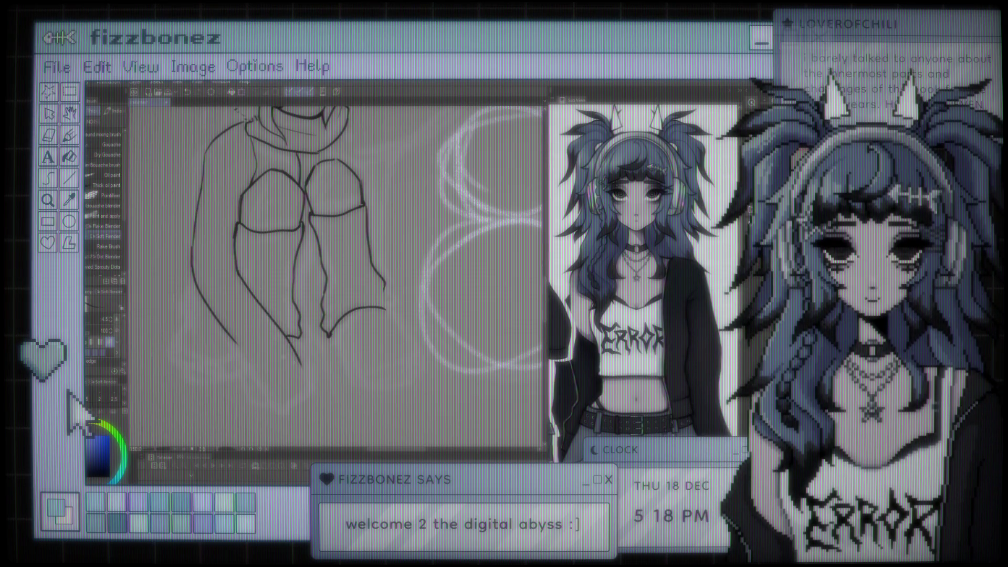
key("e")
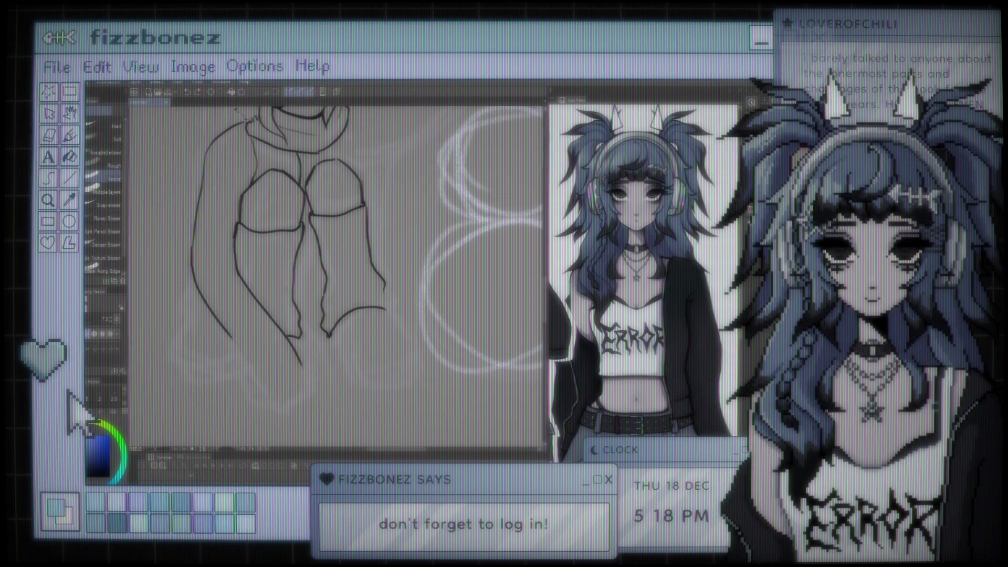
key("b")
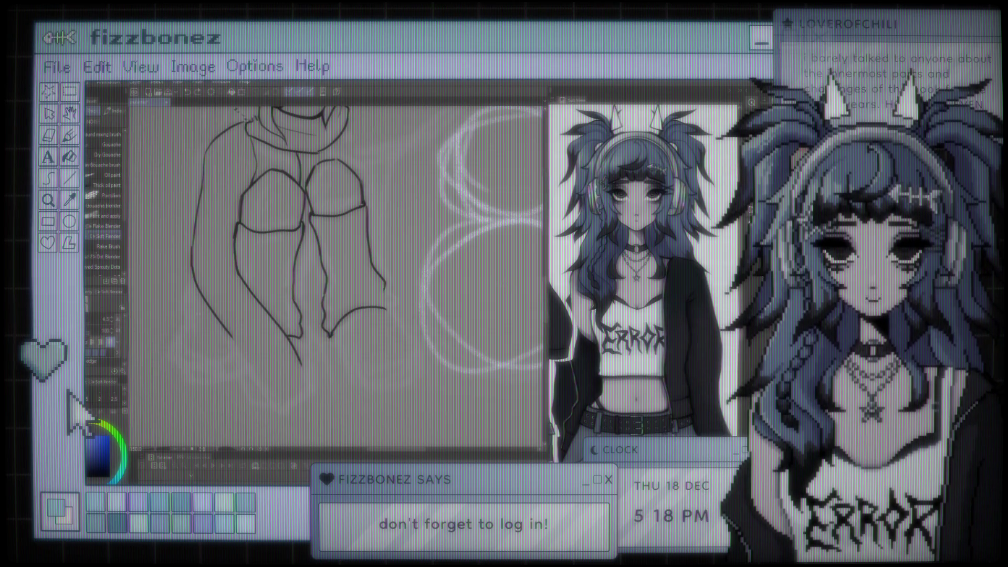
left_click_drag(209, 306, 232, 339)
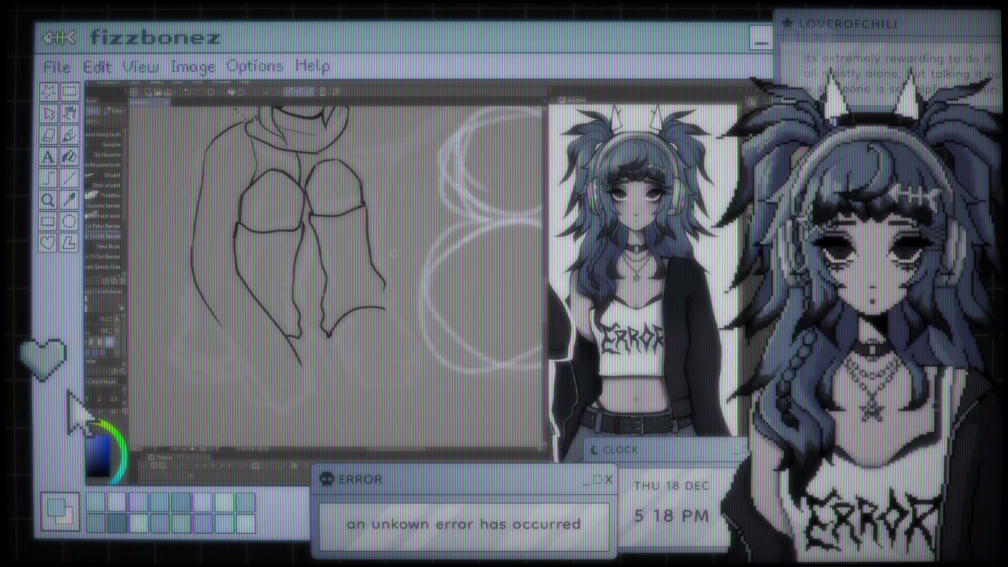
scroll(393, 254, "down", 3)
scroll(364, 240, "up", 3)
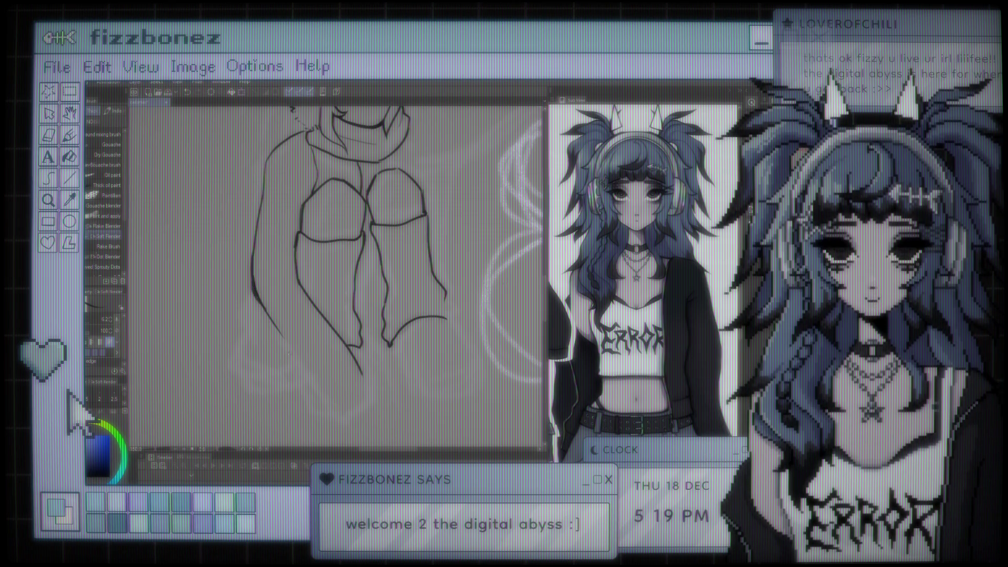
scroll(336, 262, "down", 5)
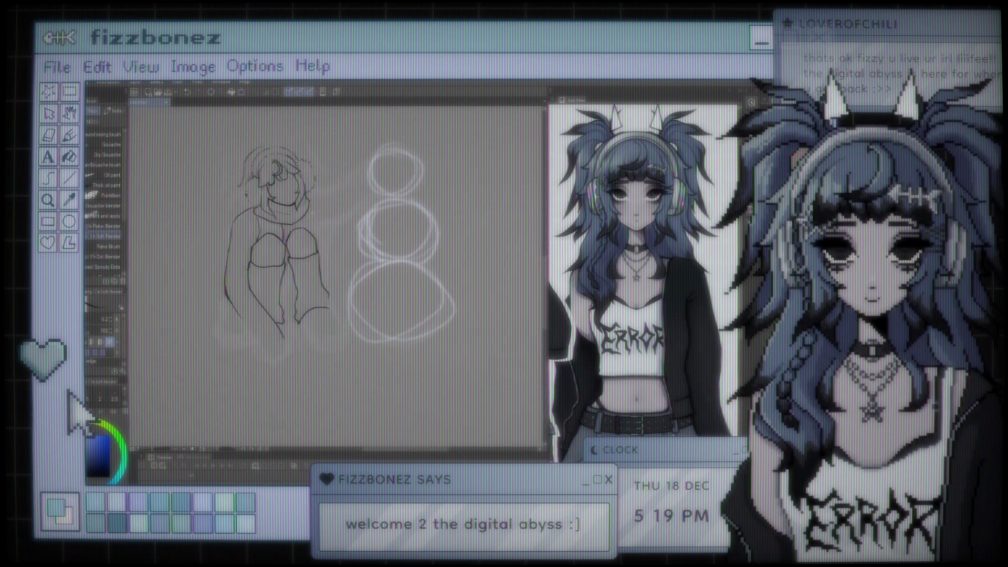
scroll(336, 263, "up", 2)
scroll(336, 263, "down", 2)
scroll(336, 262, "up", 1)
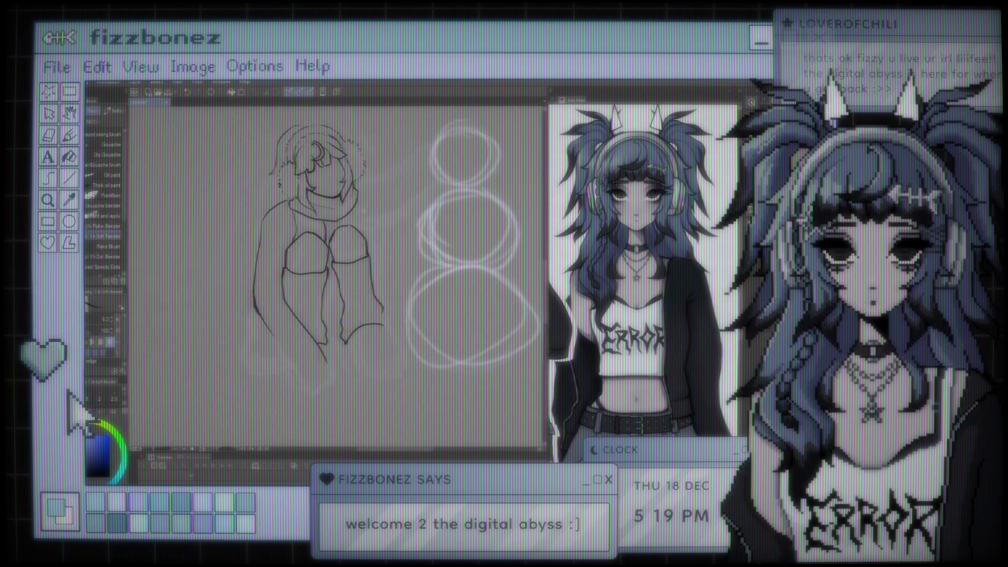
scroll(336, 247, "left", 2)
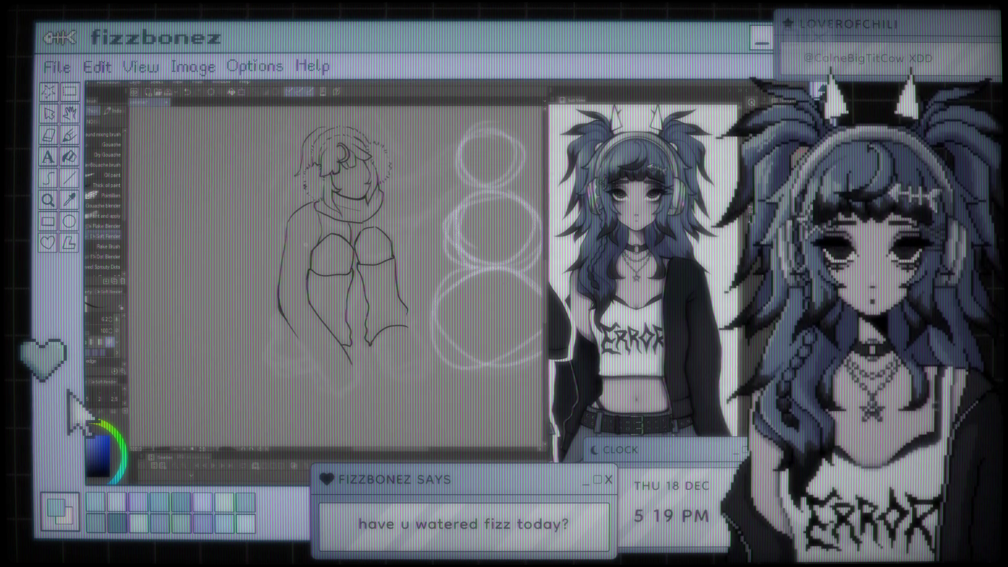
Zoom out and reduce the brush size to about 120
key("ctrl+minus")
scroll(407, 263, "up", 5)
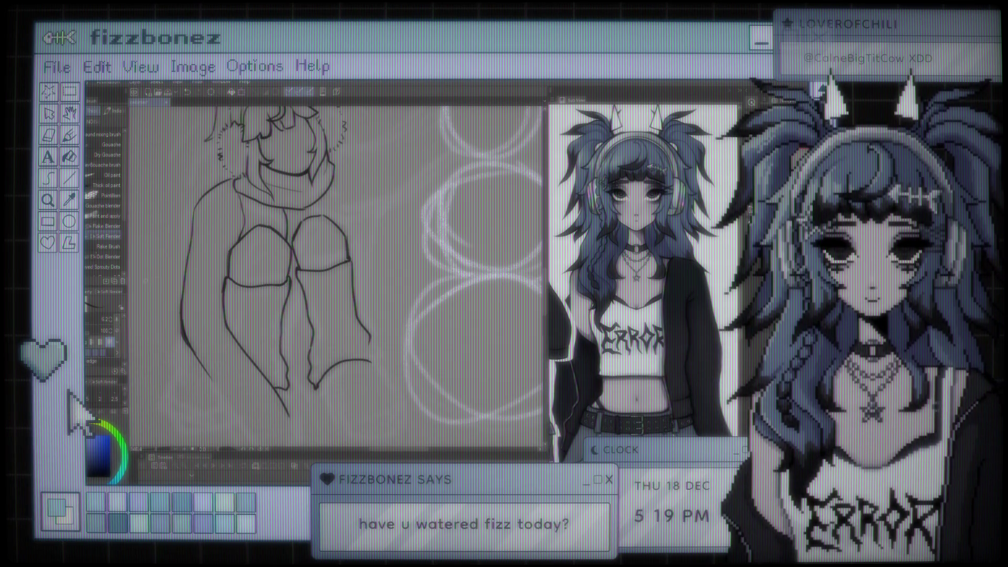
key("e")
left_click(87, 320)
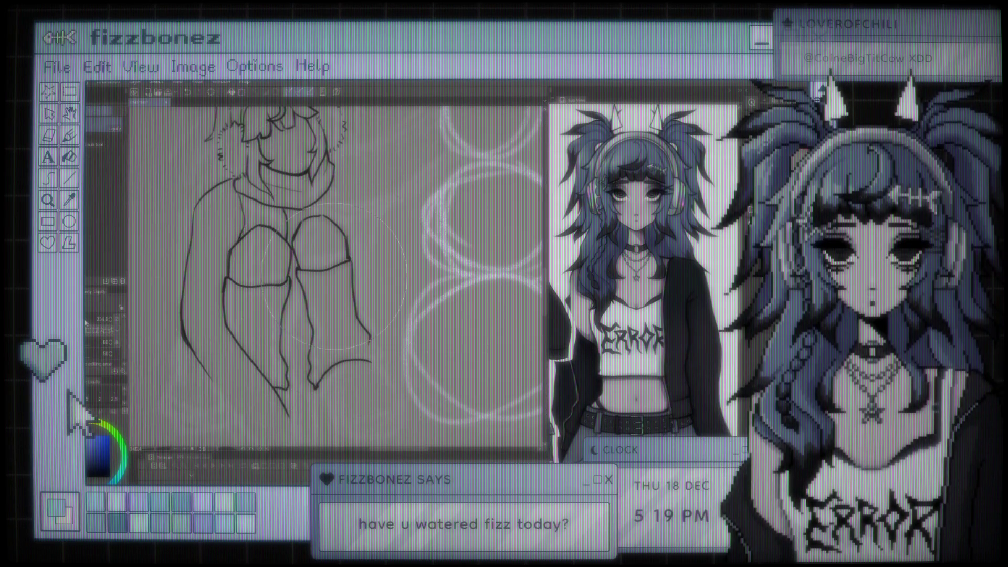
left_click_drag(86, 322, 100, 318)
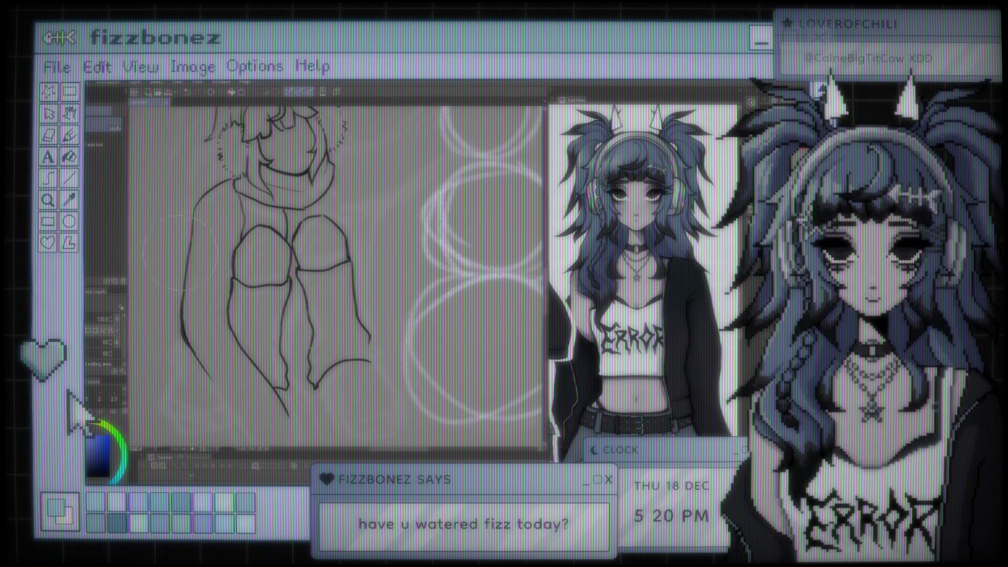
scroll(239, 260, "down", 5)
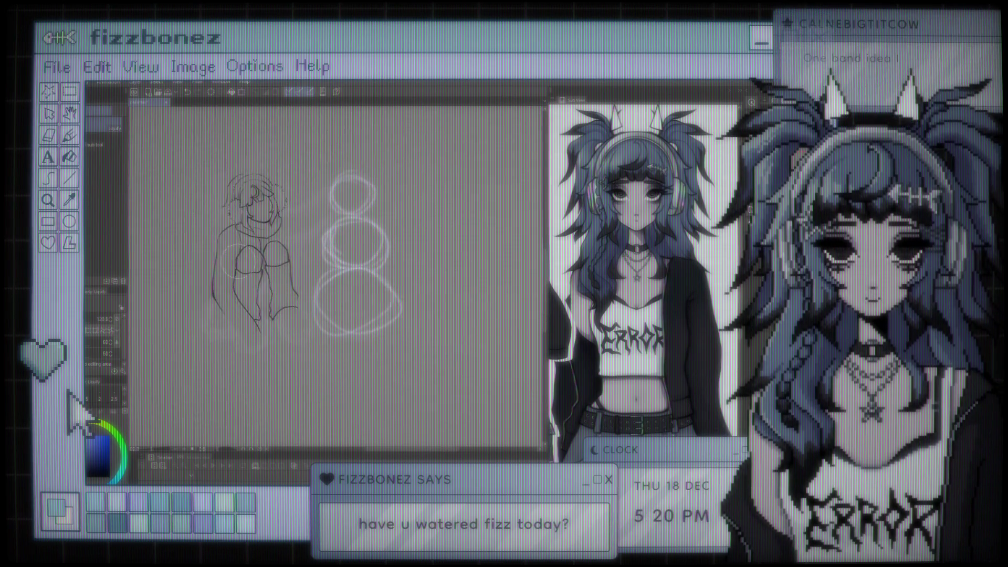
scroll(268, 250, "up", 5)
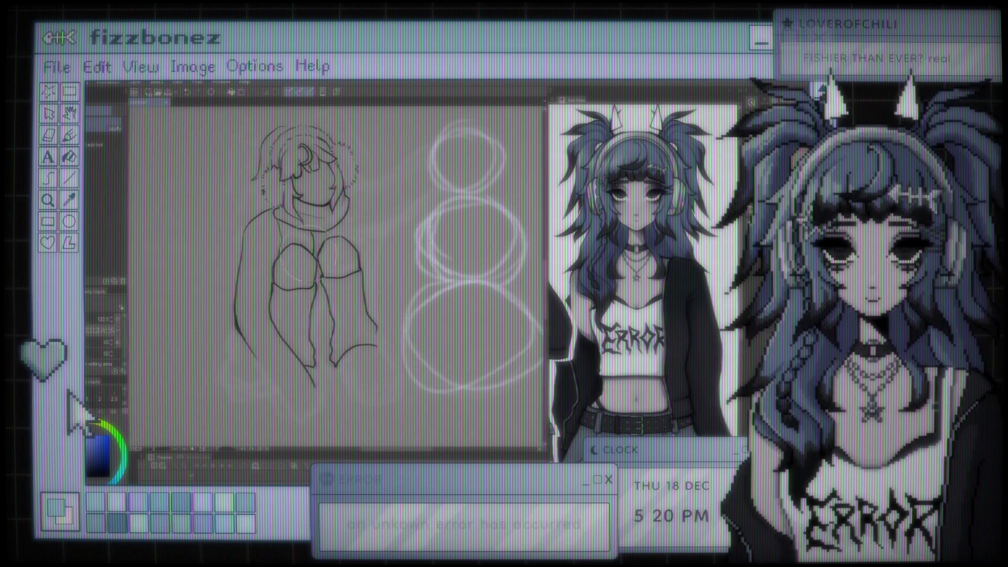
scroll(286, 307, "up", 4)
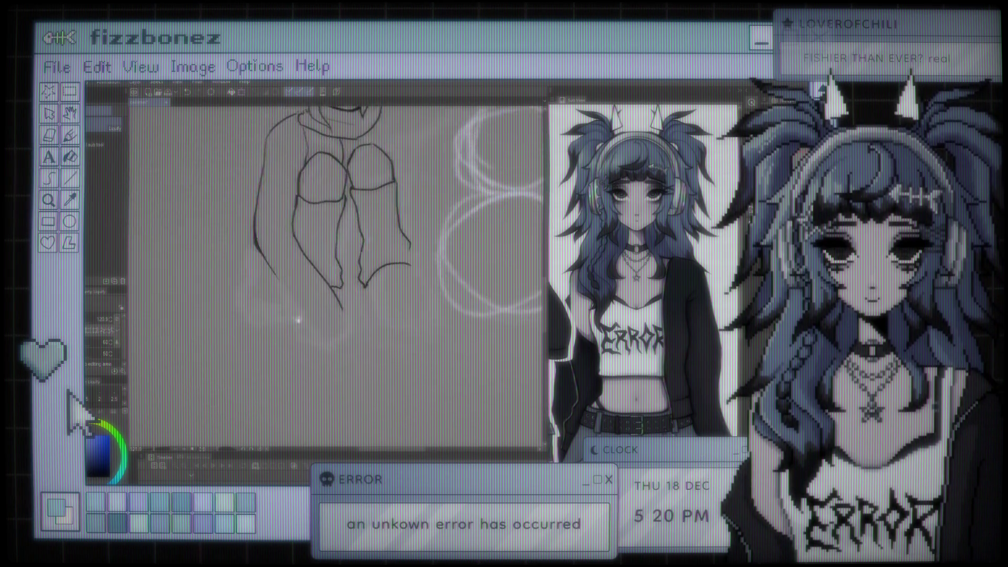
scroll(286, 307, "up", 2)
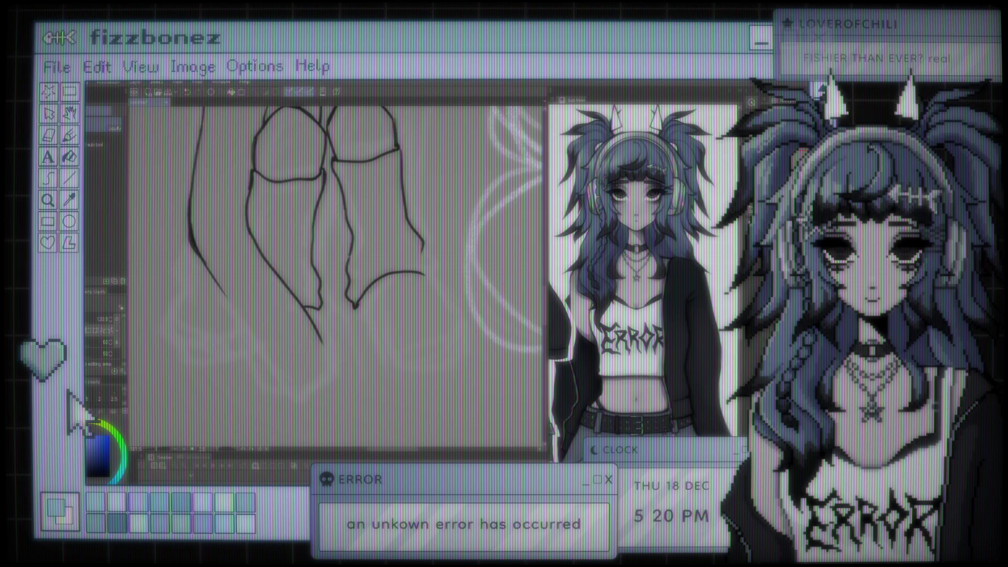
Erase a stretch of the figure's lower-left outline, undoing a trial extension stroke
key("e")
left_click_drag(197, 255, 215, 278)
key("ctrl+z")
key("b")
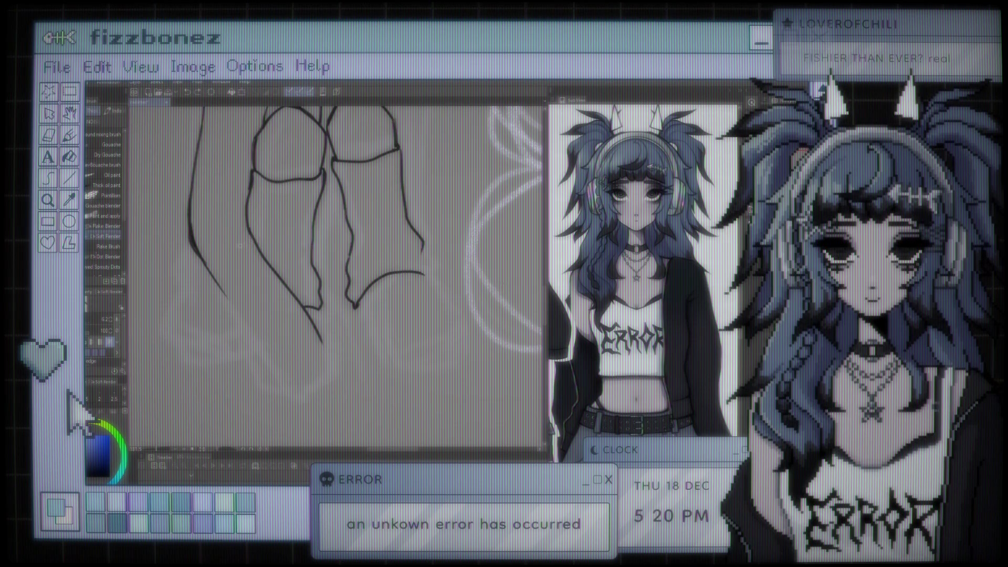
left_click_drag(193, 228, 215, 279)
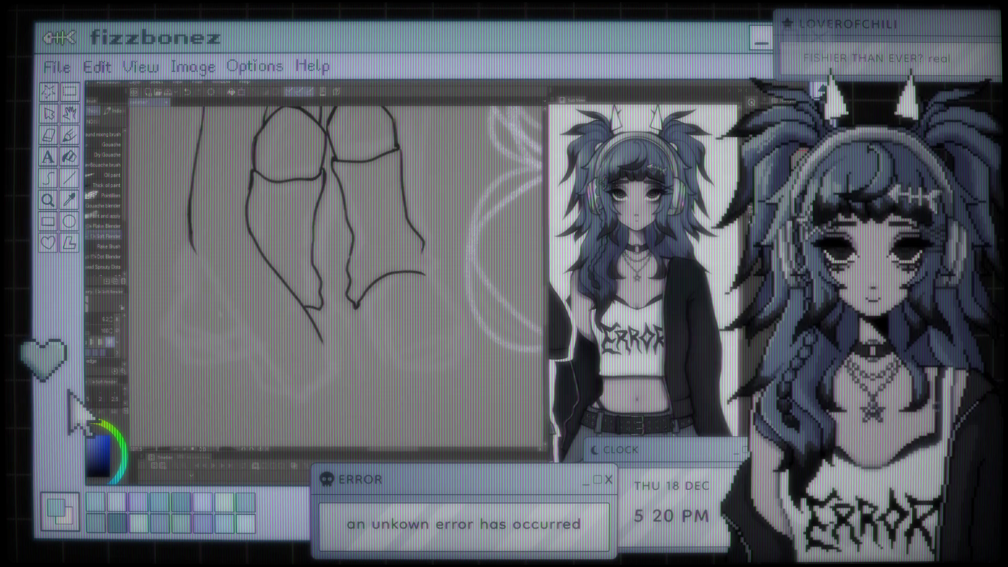
left_click_drag(190, 244, 256, 353)
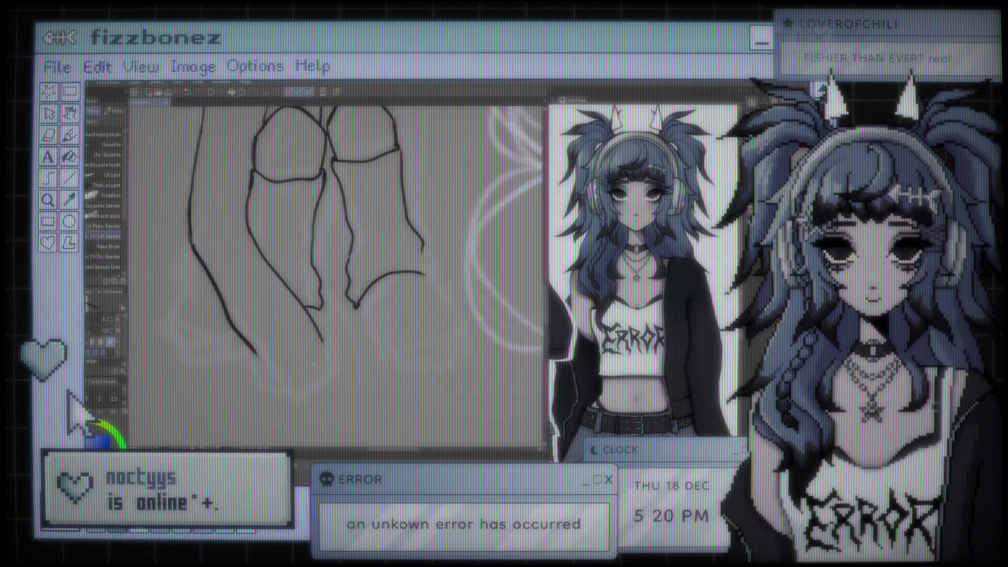
key("ctrl+z")
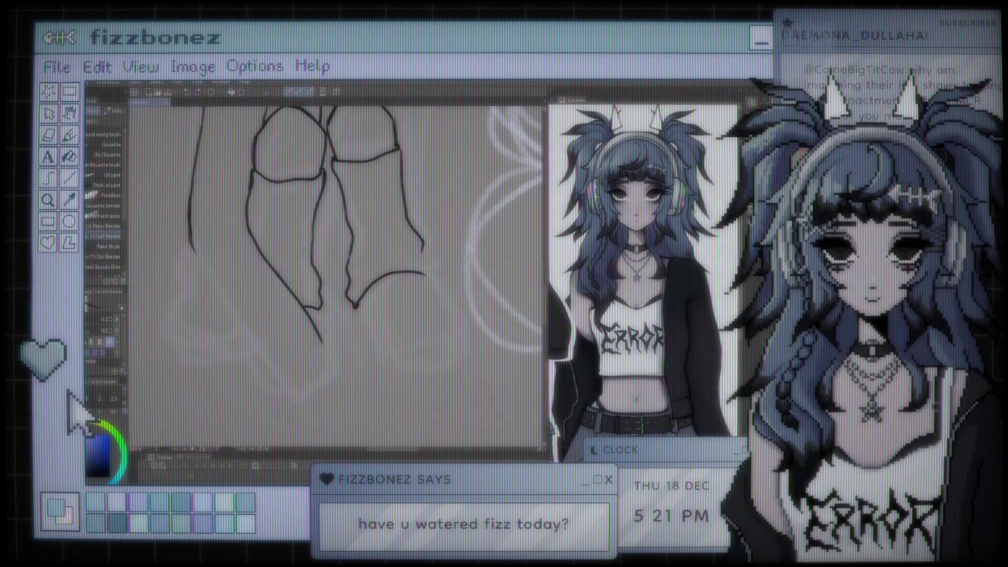
Zoom around the figure's outline and select the Eraser tool
scroll(405, 209, "down", 2)
scroll(404, 236, "down", 4)
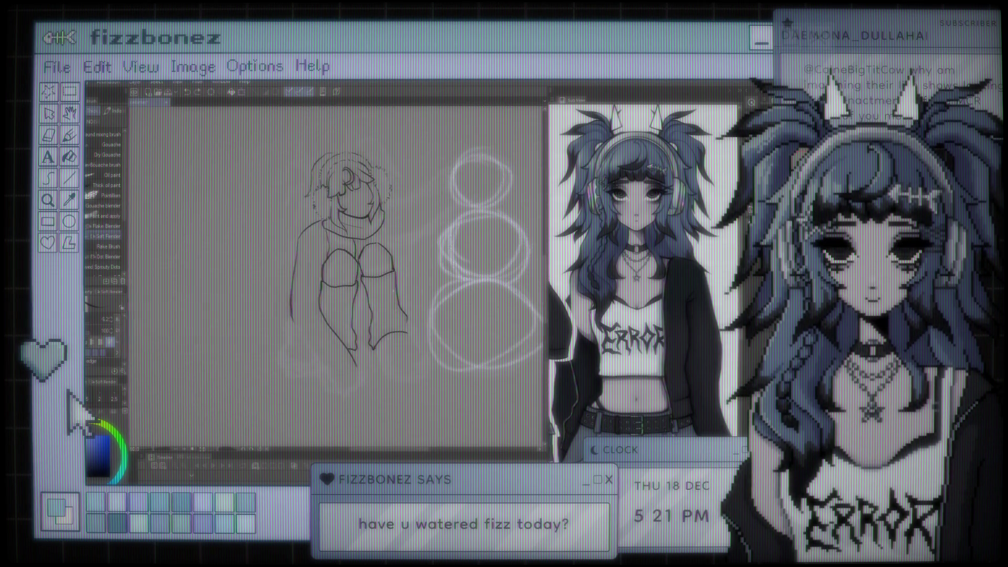
scroll(357, 257, "up", 4)
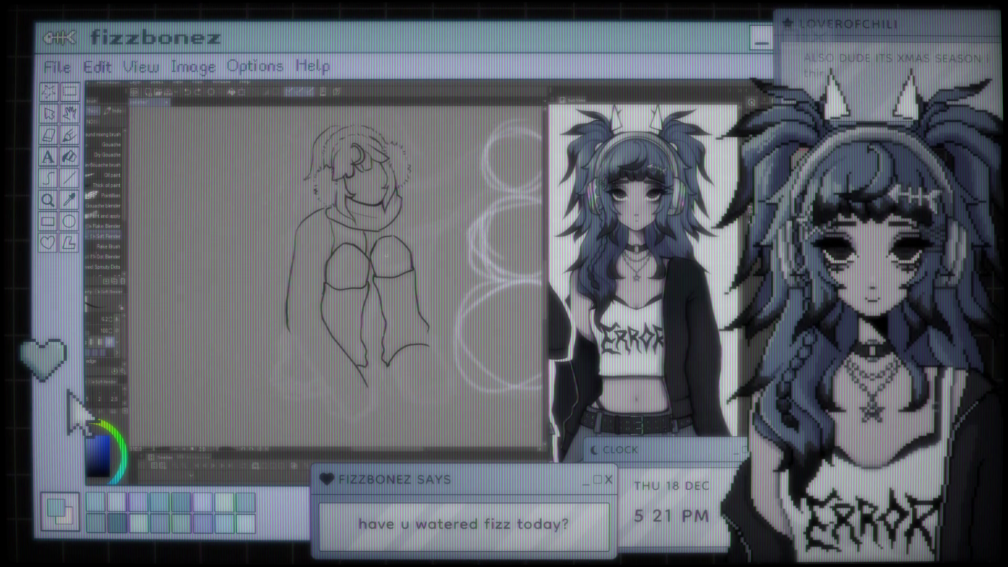
scroll(386, 256, "up", 1)
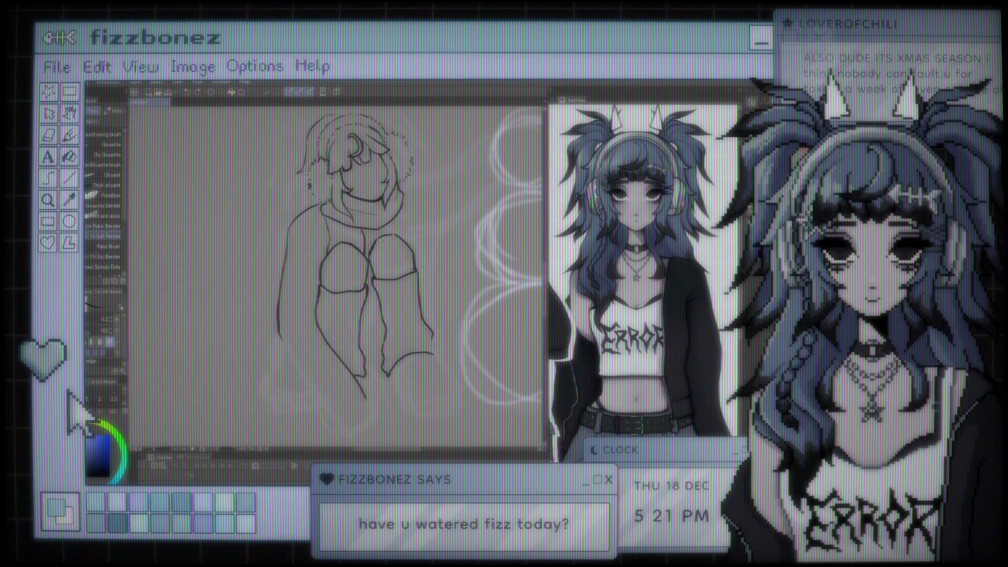
scroll(357, 258, "down", 2)
scroll(357, 257, "up", 2)
scroll(357, 257, "down", 1)
scroll(357, 257, "up", 4)
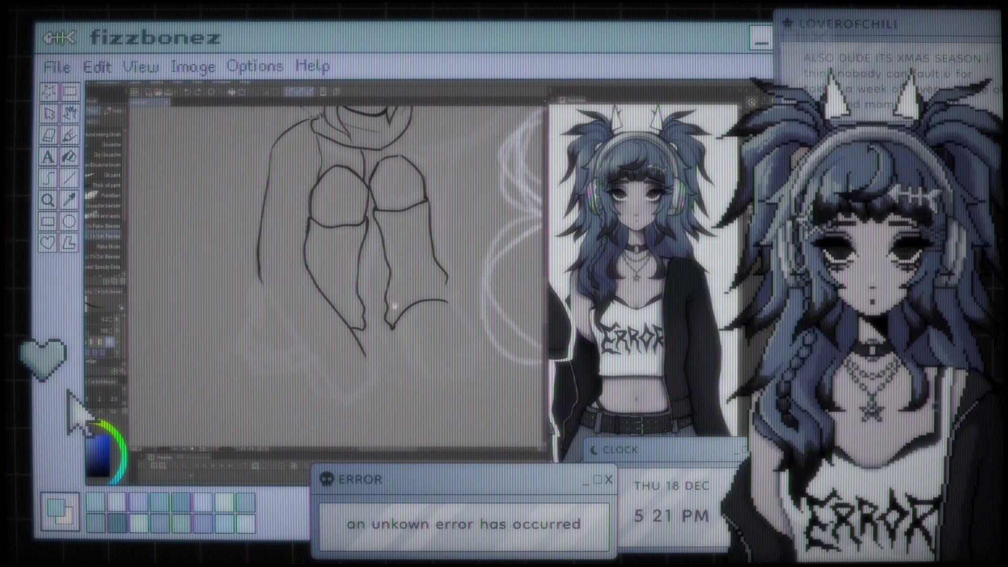
key("e")
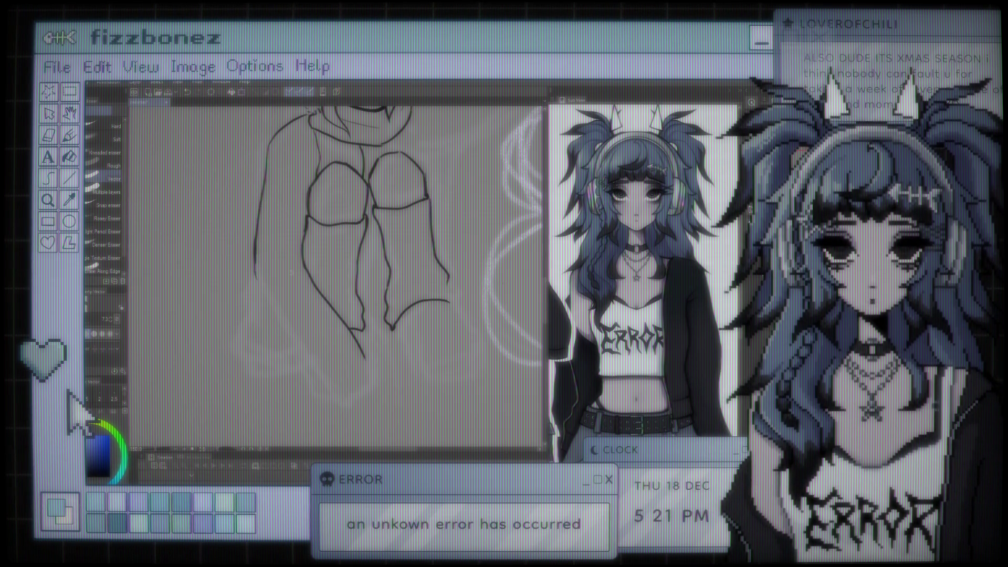
scroll(274, 275, "down", 1)
scroll(274, 275, "down", 1)
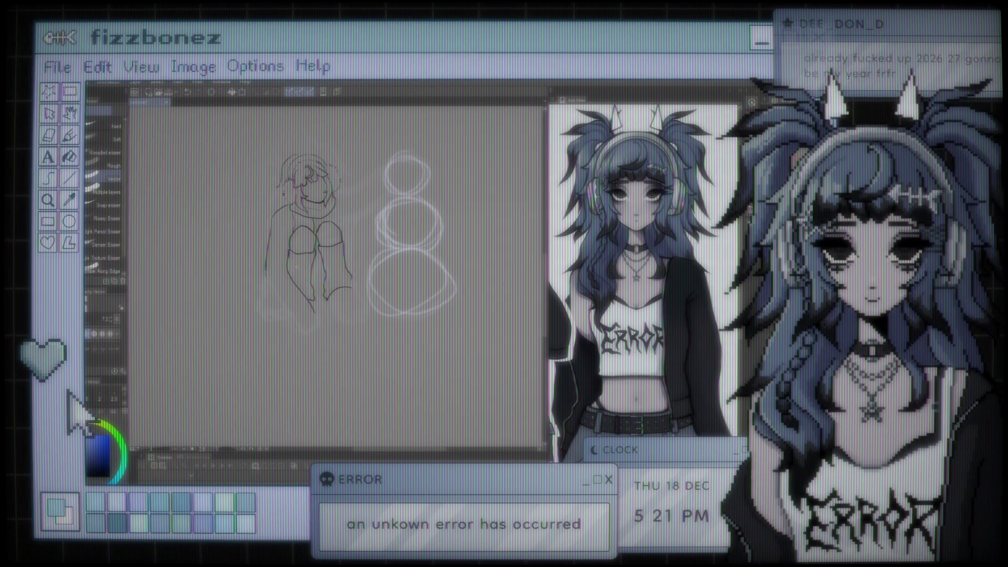
scroll(246, 212, "up", 3)
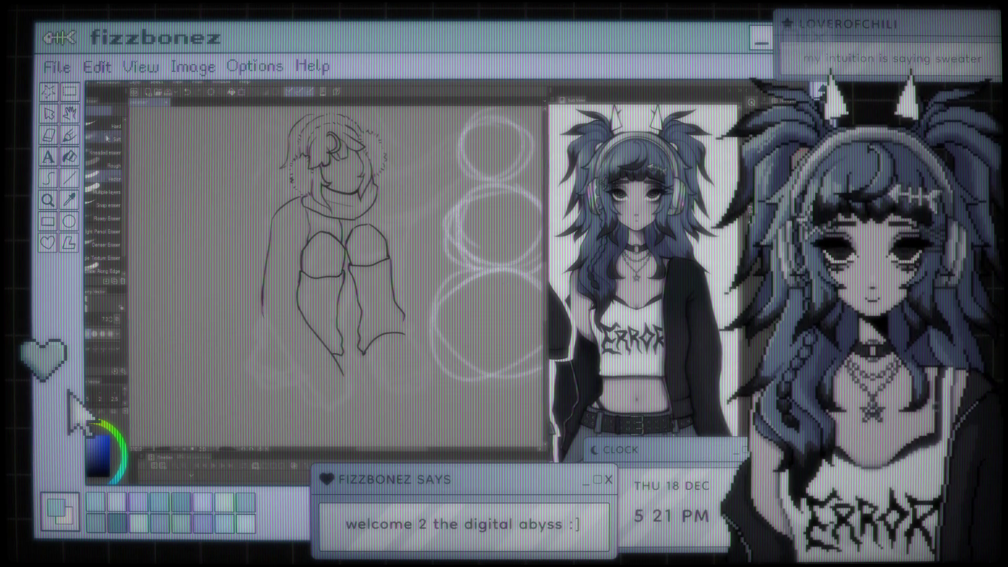
Erase the lower-left line with Texture Eraser and redraw it as rounded strokes reaching further down
left_click(107, 260)
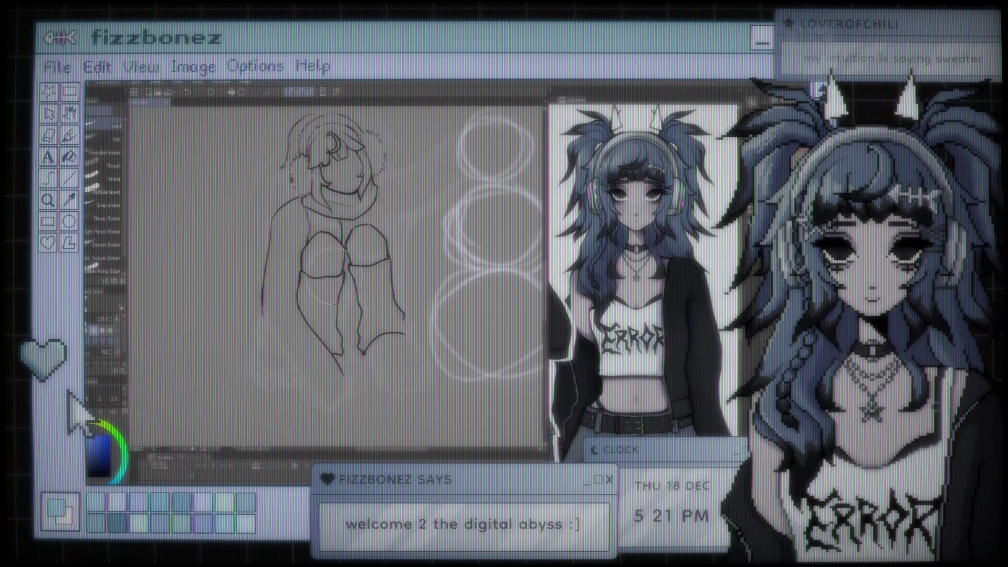
left_click_drag(262, 315, 261, 267)
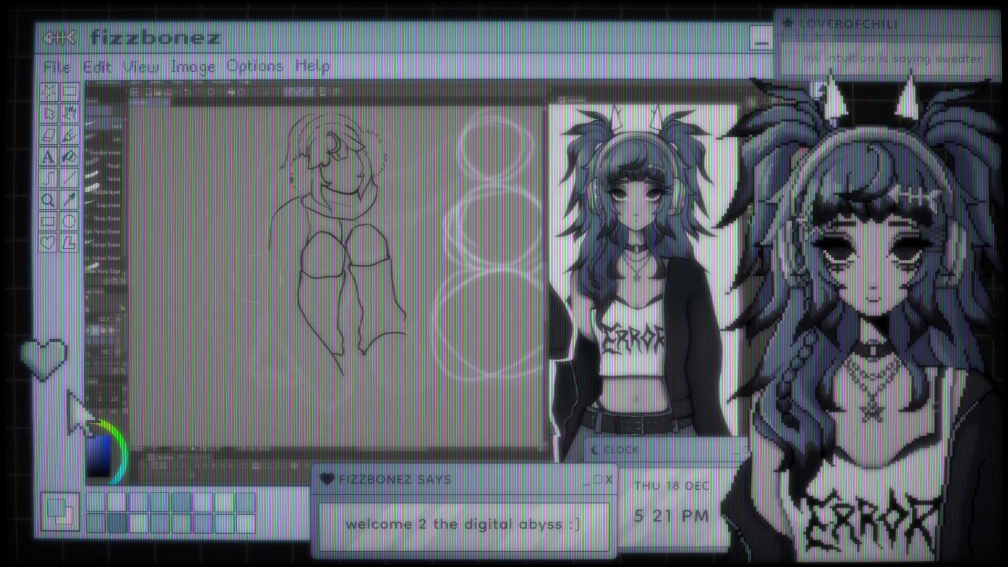
key("p")
key("b")
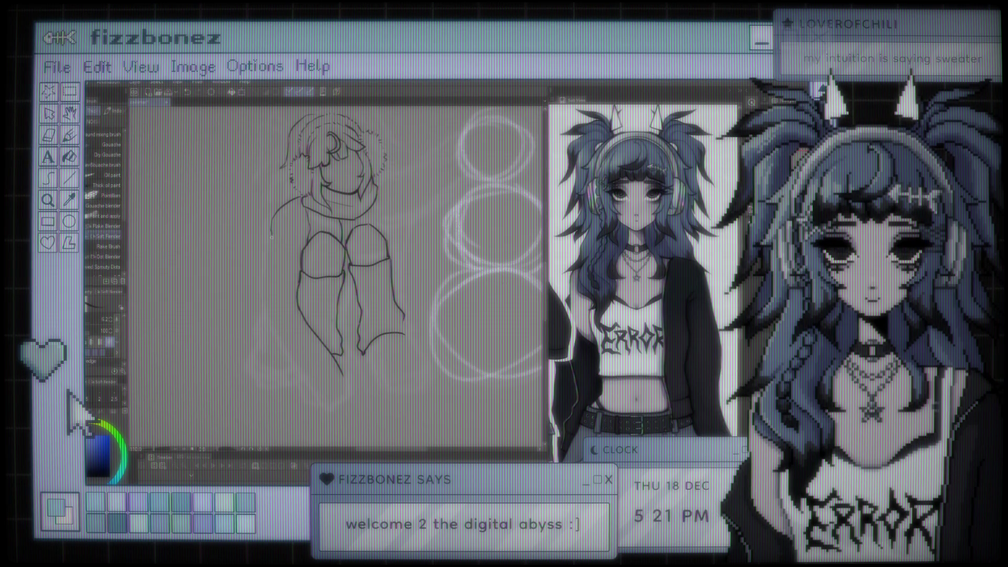
mouse_move(273, 243)
left_mouse_down()
mouse_move(296, 256)
mouse_move(264, 253)
mouse_move(294, 295)
mouse_move(296, 330)
left_mouse_up()
key("ctrl+z")
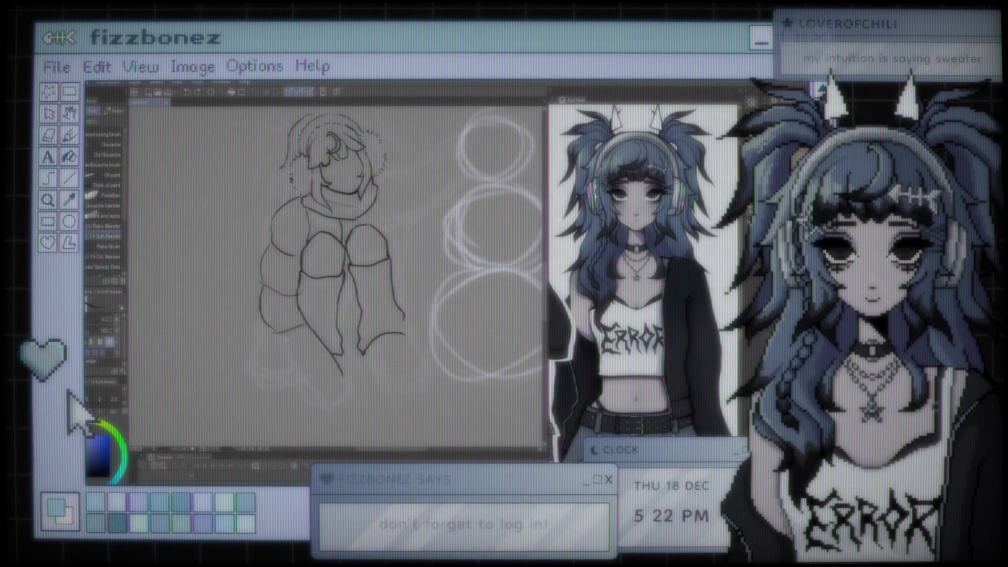
mouse_move(274, 337)
left_mouse_down()
mouse_move(337, 358)
mouse_move(303, 403)
mouse_move(336, 408)
left_mouse_up()
mouse_move(299, 376)
left_mouse_down()
mouse_move(313, 399)
mouse_move(347, 394)
left_mouse_up()
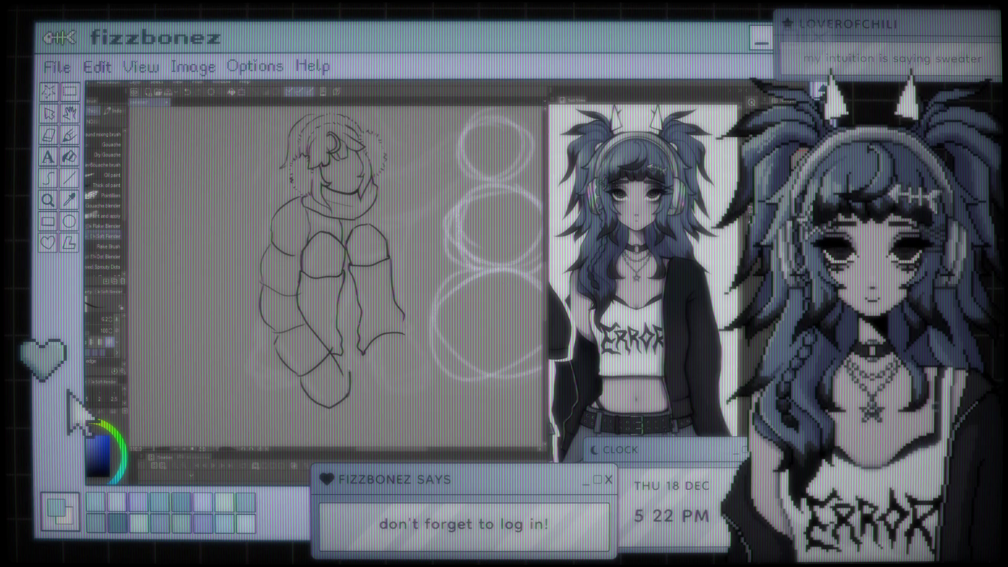
scroll(336, 262, "down", 5)
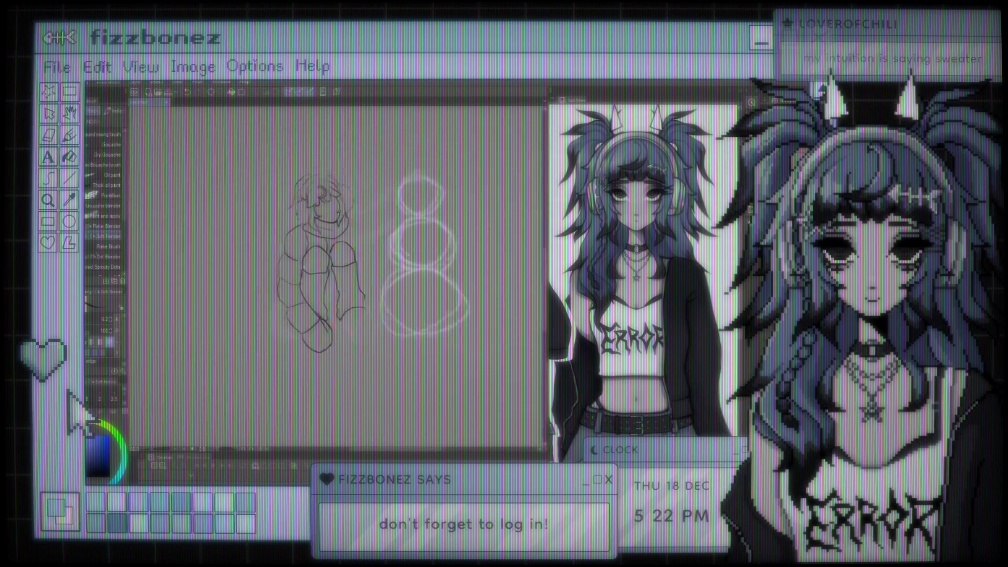
scroll(336, 262, "up", 5)
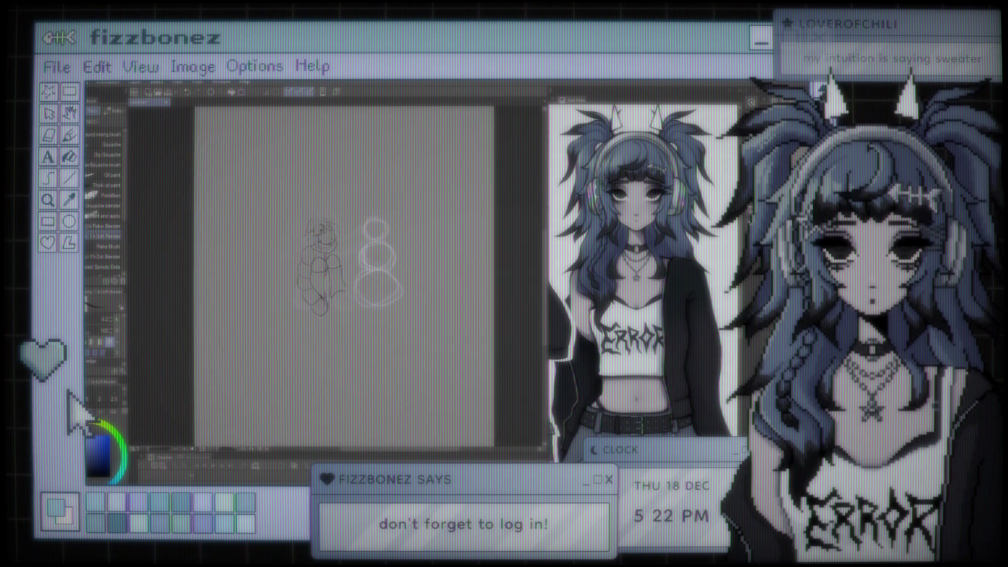
Straighten and zoom the view to inspect, then undo the last strokes at the legs' bottom
scroll(336, 263, "up", 2)
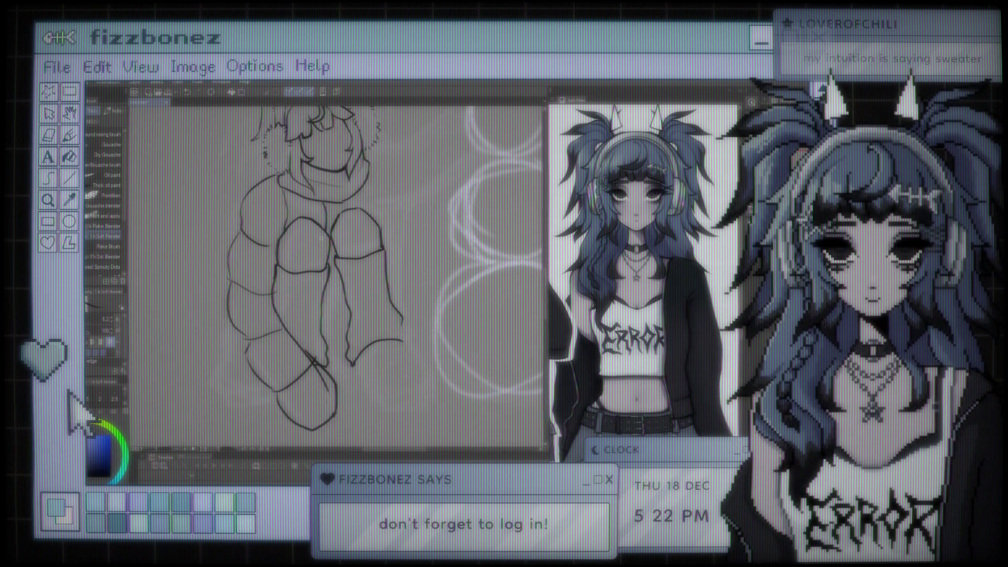
scroll(319, 238, "up", 2)
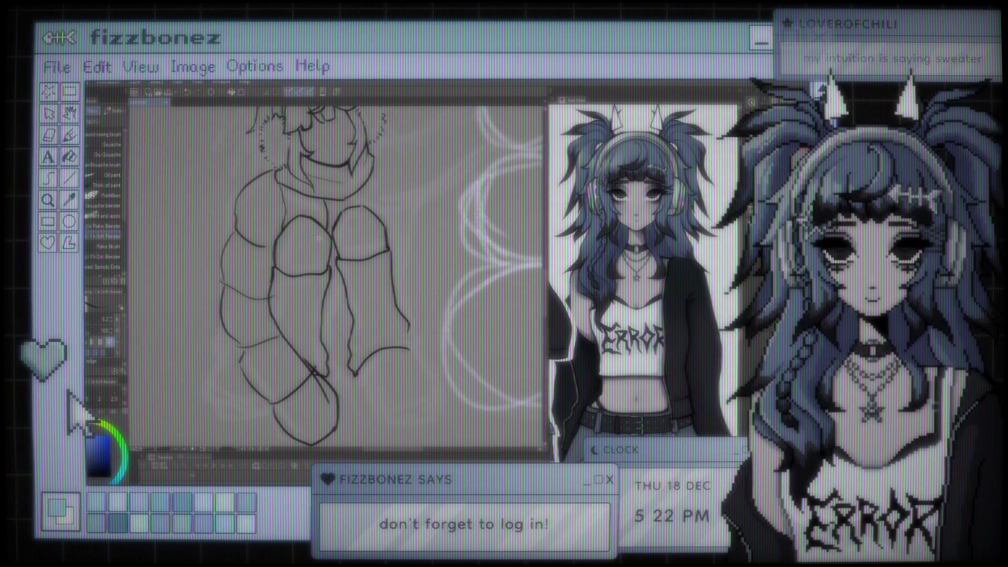
scroll(319, 238, "down", 1)
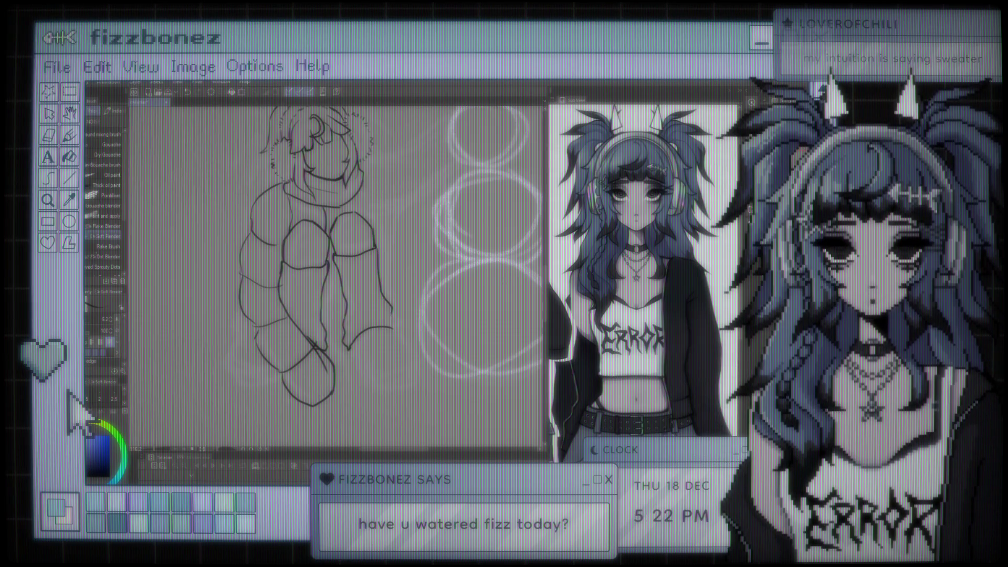
mouse_move(405, 172)
left_mouse_down()
mouse_move(386, 212)
mouse_move(358, 216)
left_mouse_up()
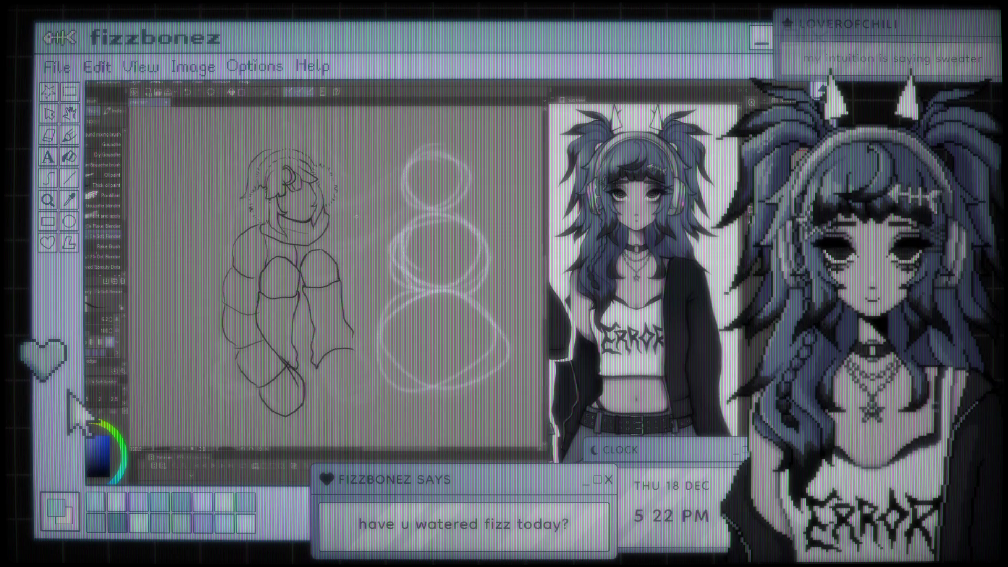
scroll(293, 235, "down", 6)
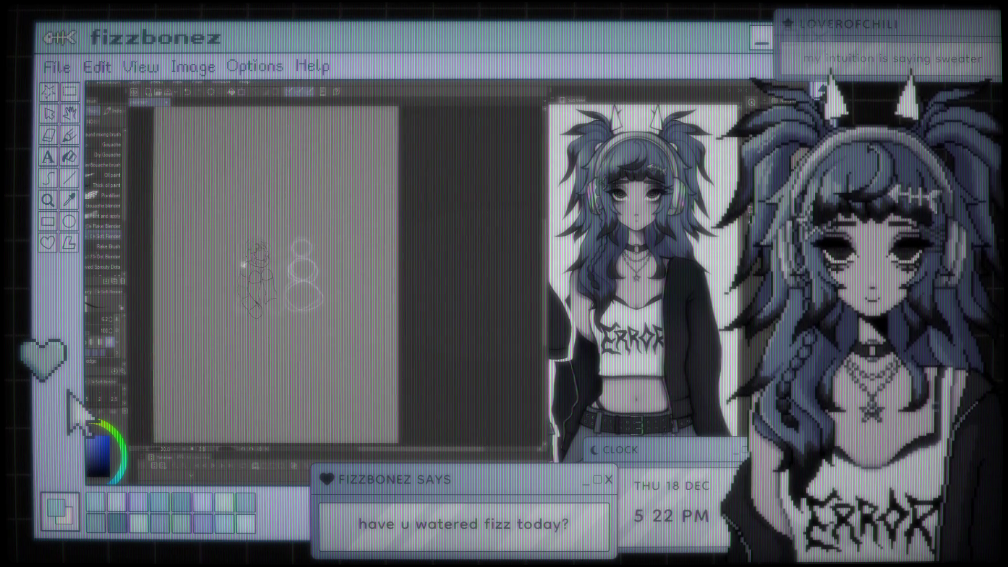
scroll(292, 236, "up", 6)
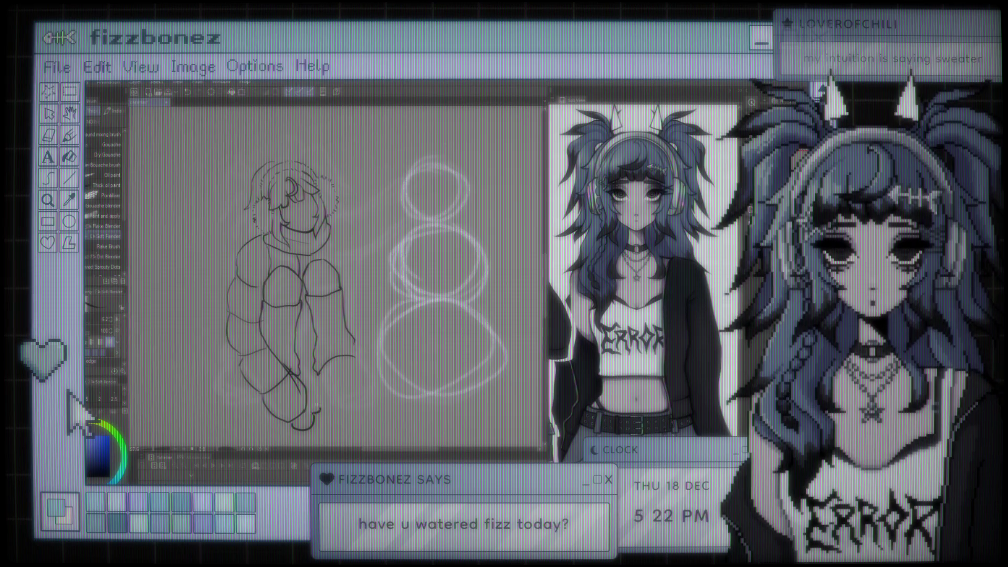
key("ctrl+z")
key("ctrl+z")
key("ctrl+z")
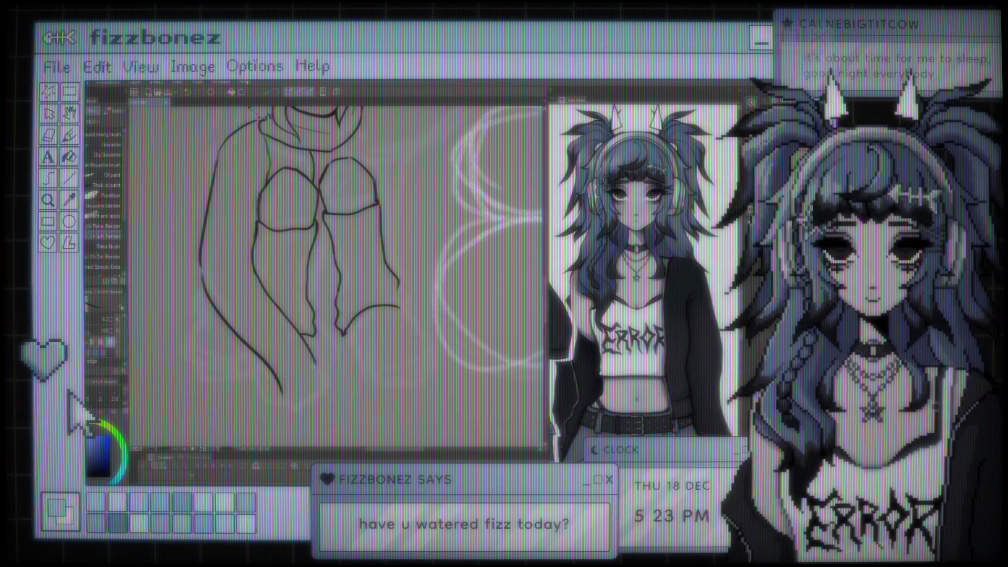
Ink curved lines closing the sleeve's bottom, then zoom out to view the whole figure
left_click_drag(282, 401, 342, 382)
left_click_drag(283, 403, 326, 373)
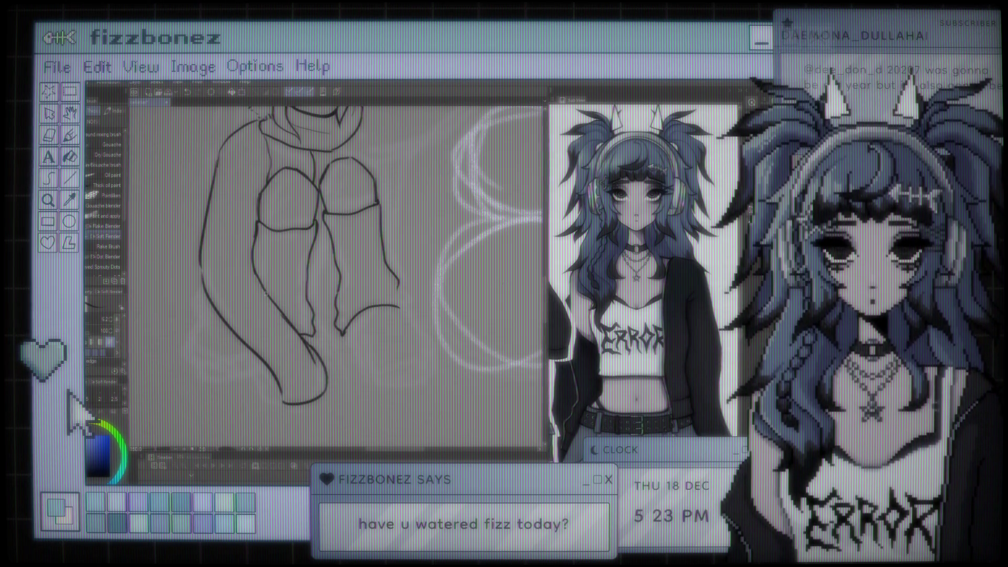
key("ctrl+0")
scroll(287, 279, "up", 3)
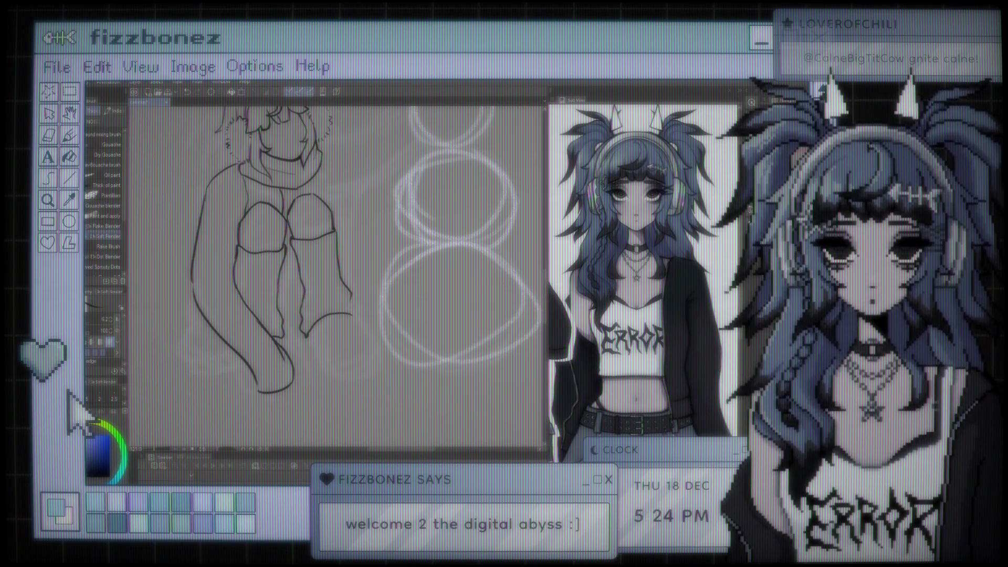
Undo the lower leg and head strokes, then redraw a slightly longer head stroke
scroll(366, 250, "down", 3)
scroll(366, 251, "up", 4)
key("ctrl+z")
key("ctrl+z")
key("ctrl+z")
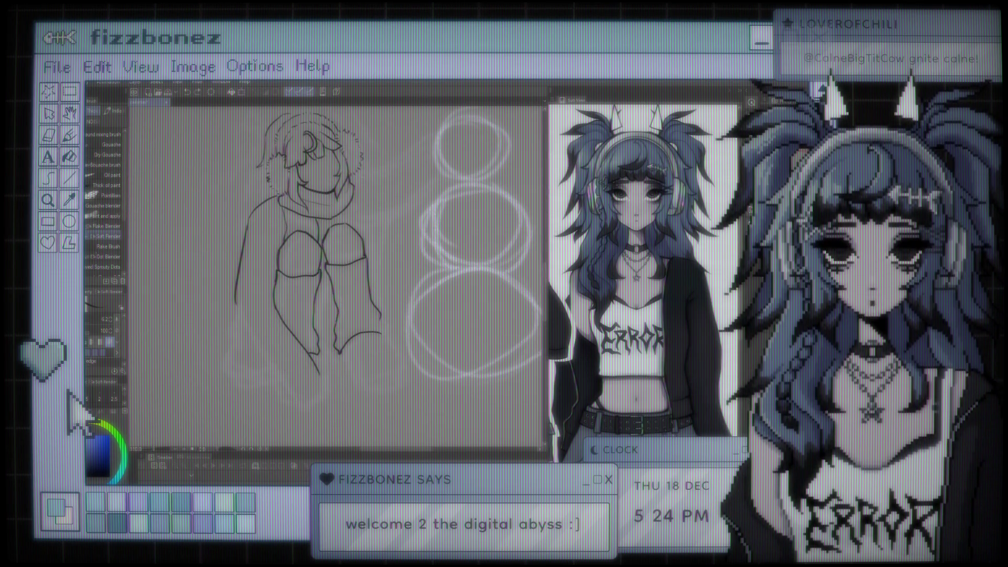
key("ctrl+z")
left_click_drag(358, 175, 382, 168)
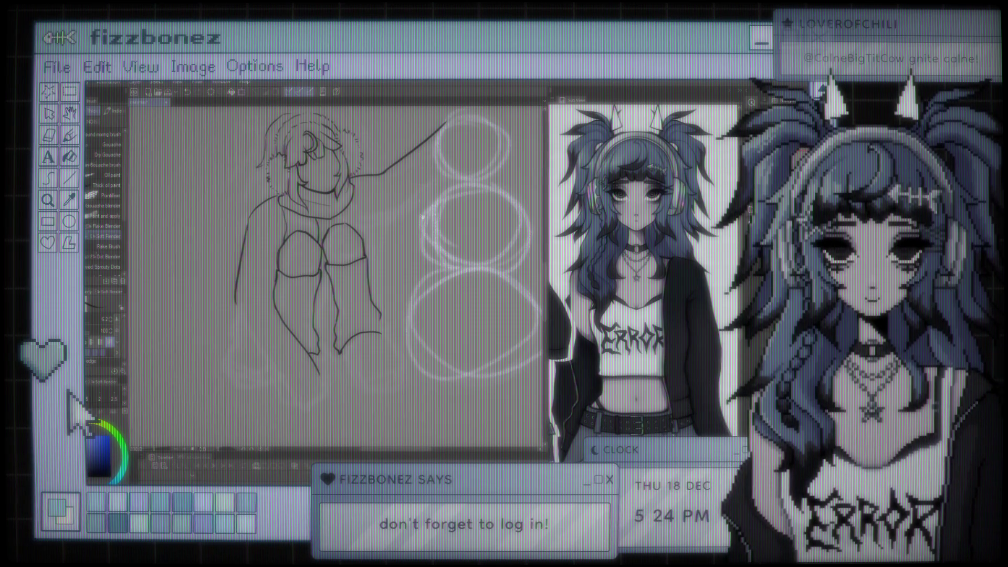
Draw the underside curve of the arm reaching toward the snowman circles
key("ctrl+z")
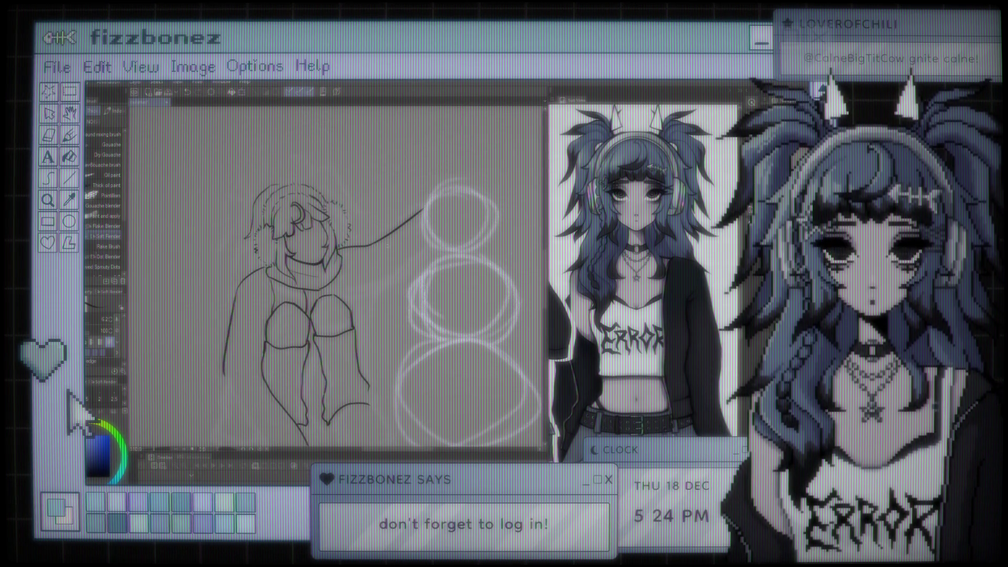
left_click_drag(434, 250, 347, 325)
key("ctrl+z")
left_click_drag(428, 250, 361, 325)
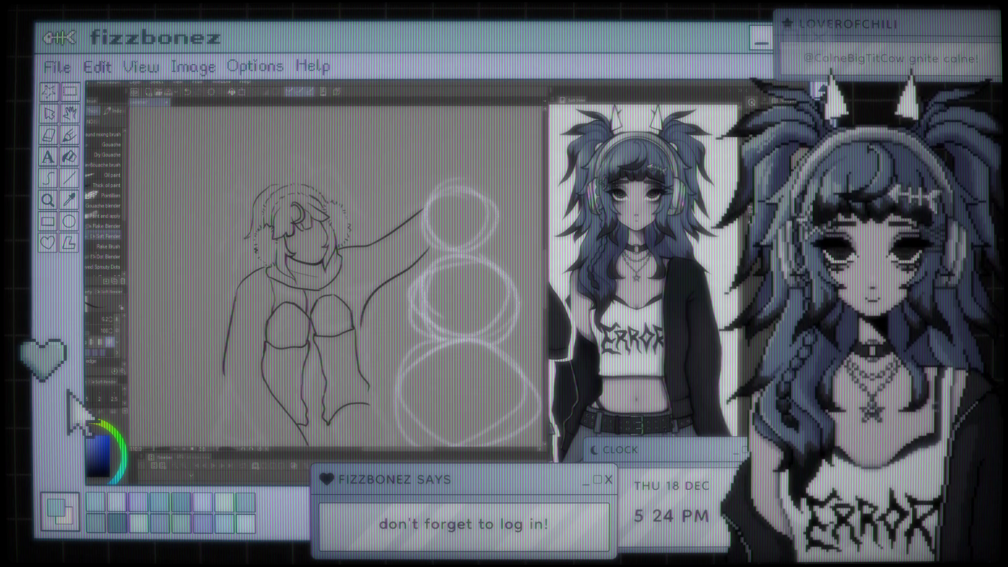
key("ctrl+minus")
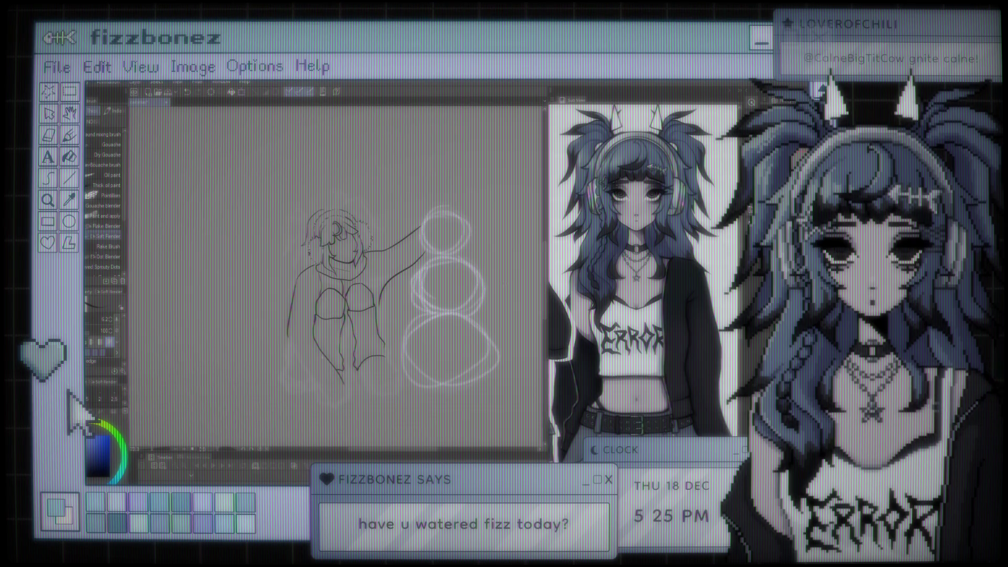
Redraw the curved stroke at the bottom of the figure's lower left
mouse_move(288, 348)
left_mouse_down()
mouse_move(341, 403)
mouse_move(347, 385)
left_mouse_up()
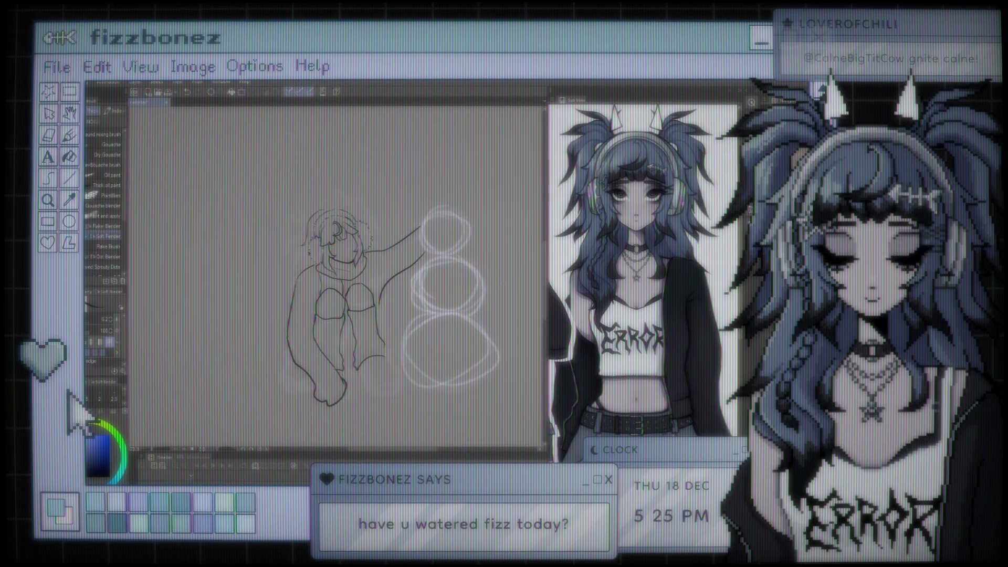
key("ctrl+z")
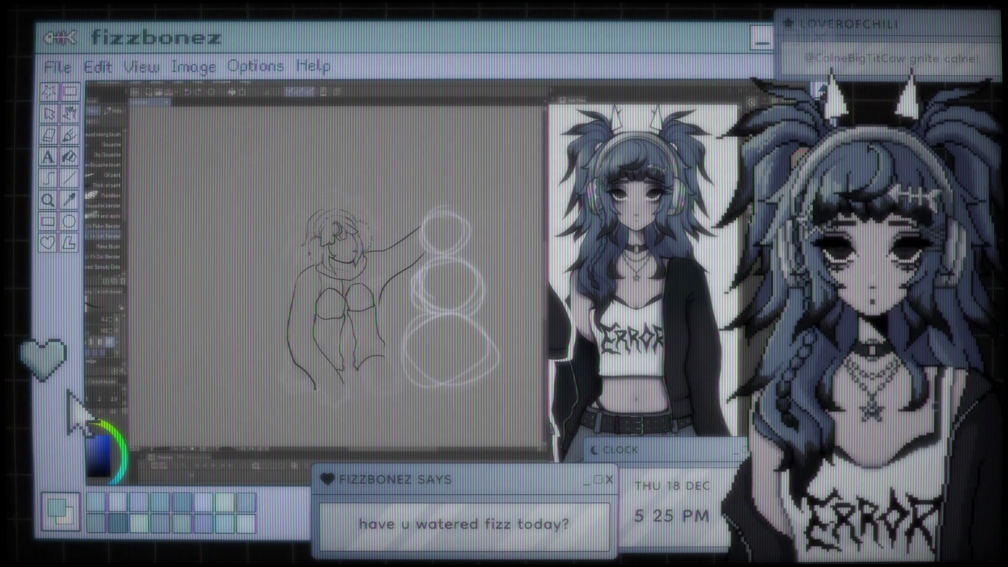
left_click_drag(317, 390, 347, 384)
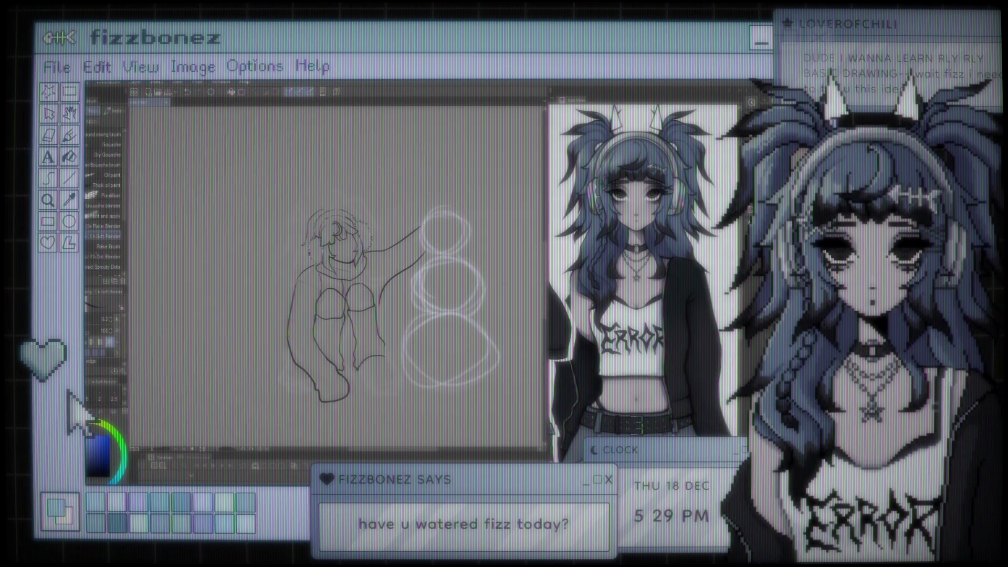
Add a small curling hair strand at the top-left of the head and undo the unwanted strokes
scroll(394, 294, "up", 3)
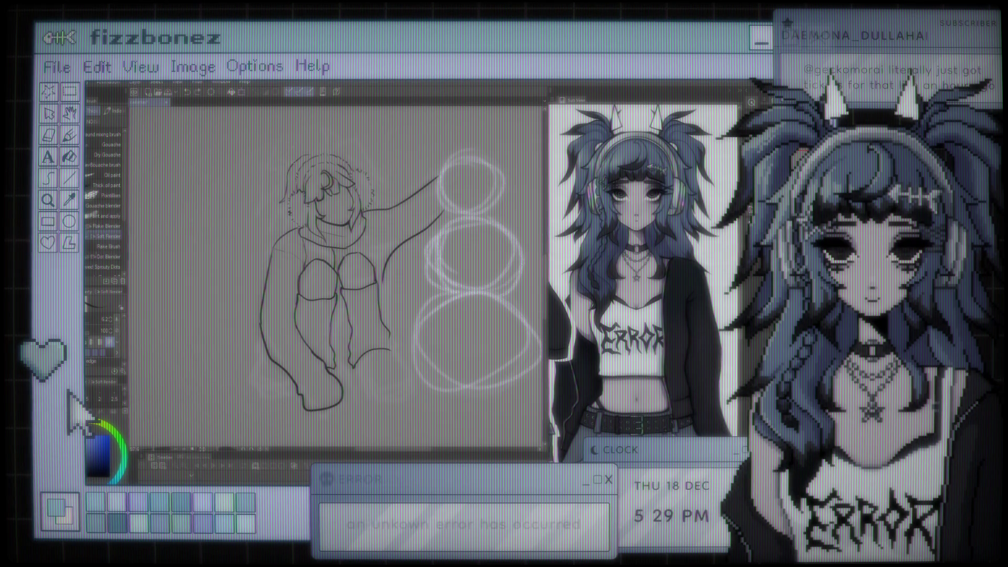
left_click_drag(288, 160, 285, 147)
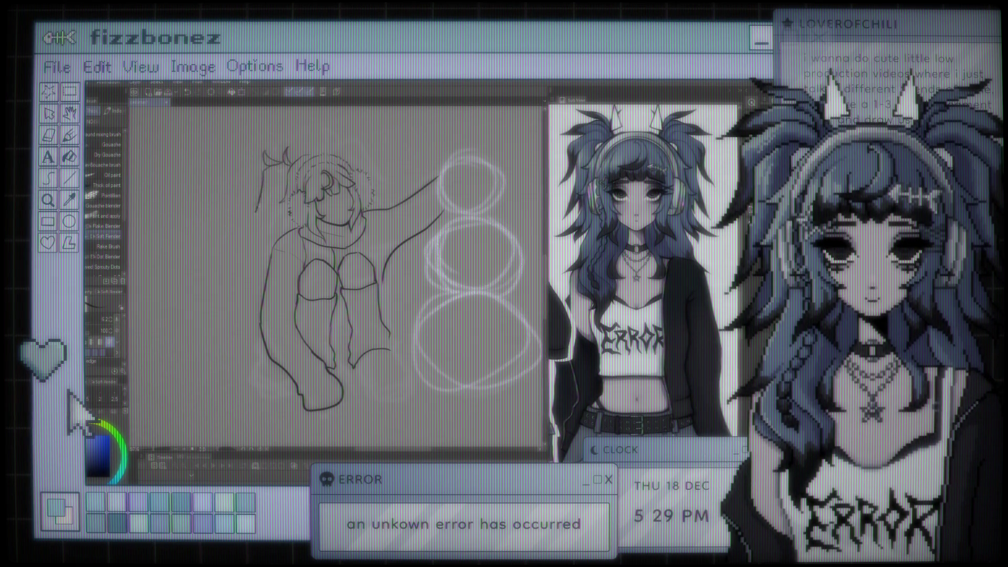
key("ctrl+z")
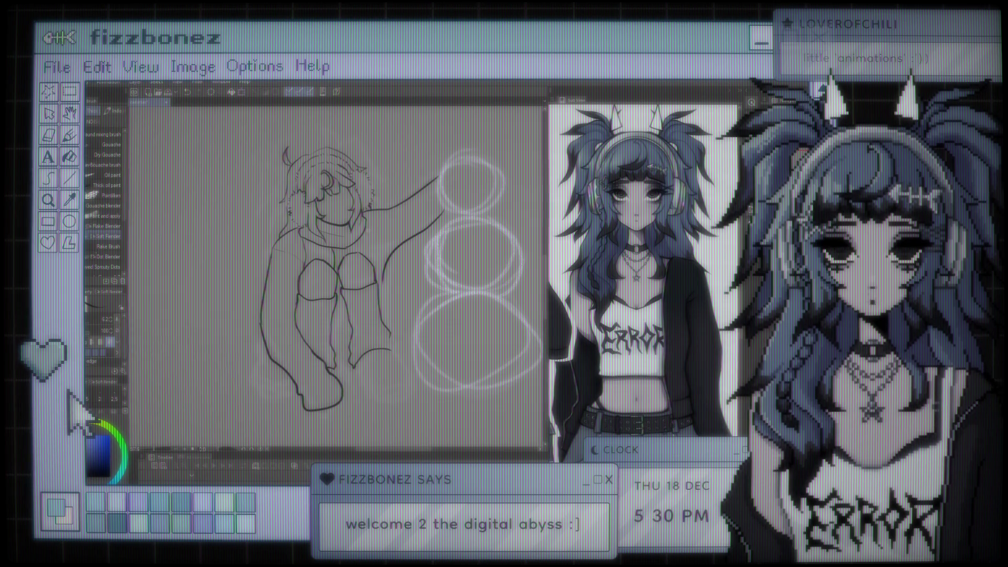
scroll(372, 190, "down", 4)
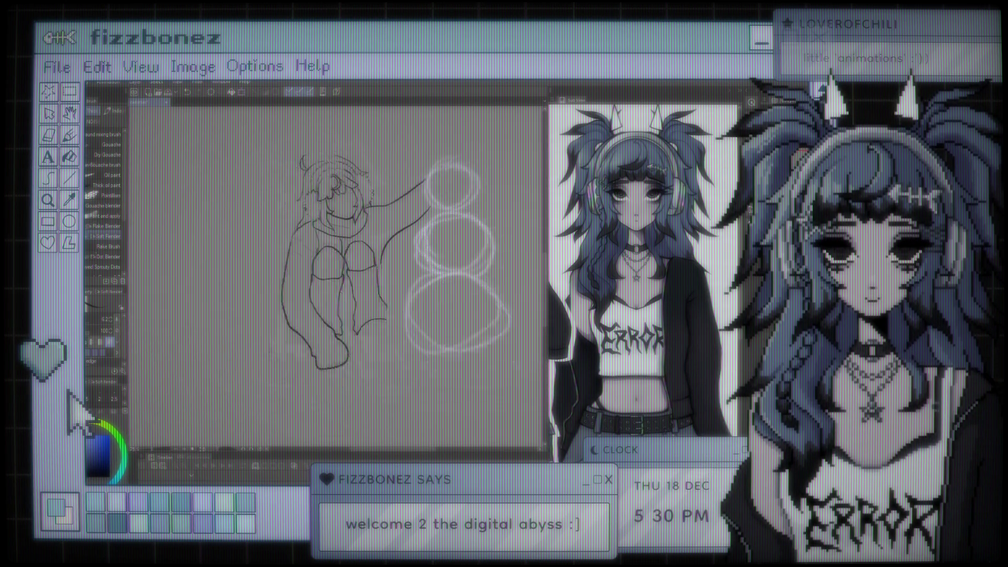
Zoom back in on the hooded figure and switch to the eraser, then back to the brush
scroll(367, 226, "up", 5)
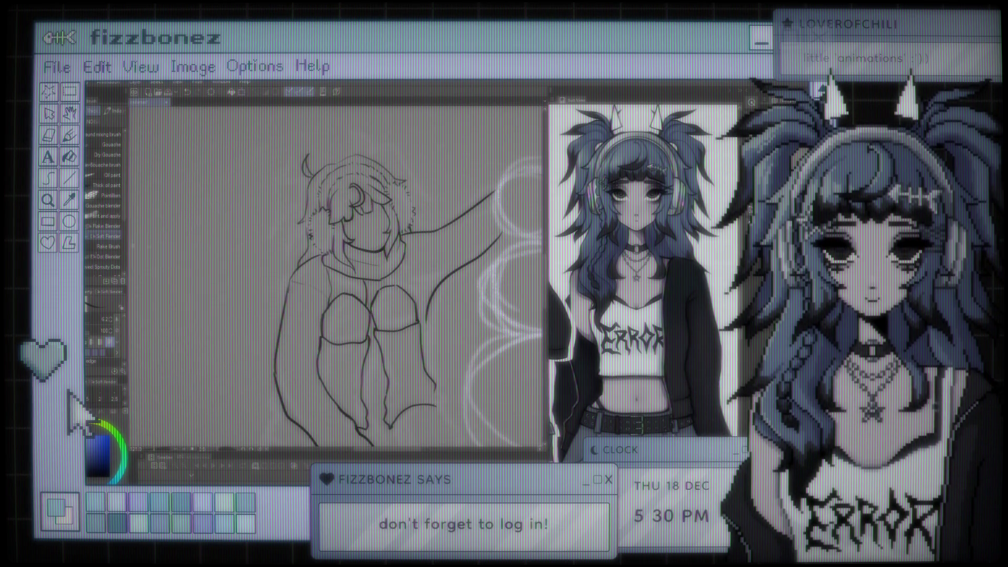
key("e")
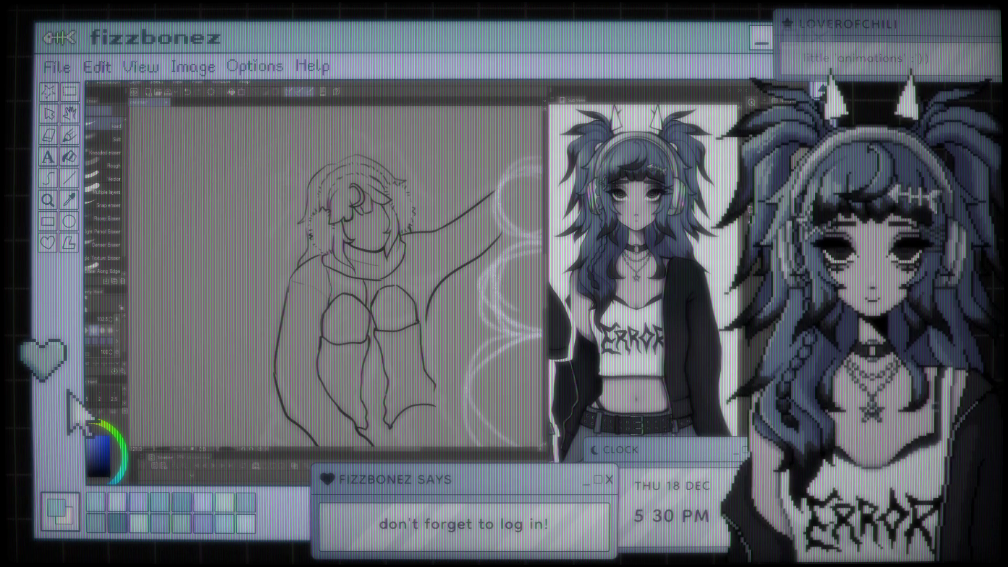
key("b")
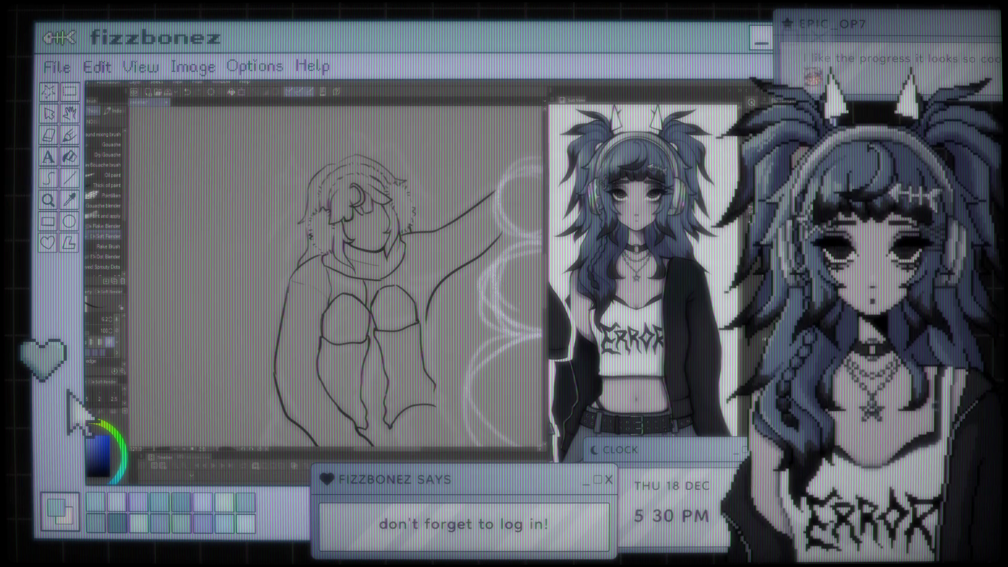